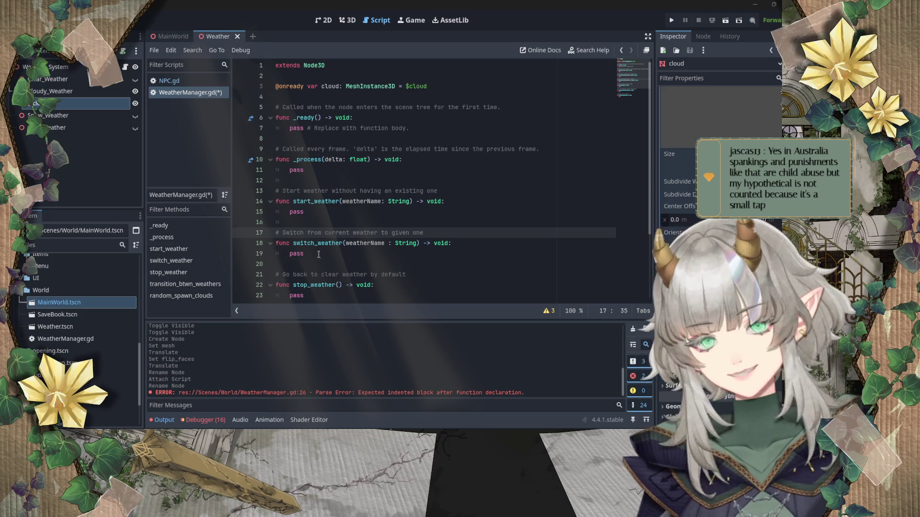
Scroll through the weather stubs and place the cursor after pass in stop_weather
left_click(530, 222)
scroll(530, 225, "down", 2)
scroll(530, 226, "down", 1)
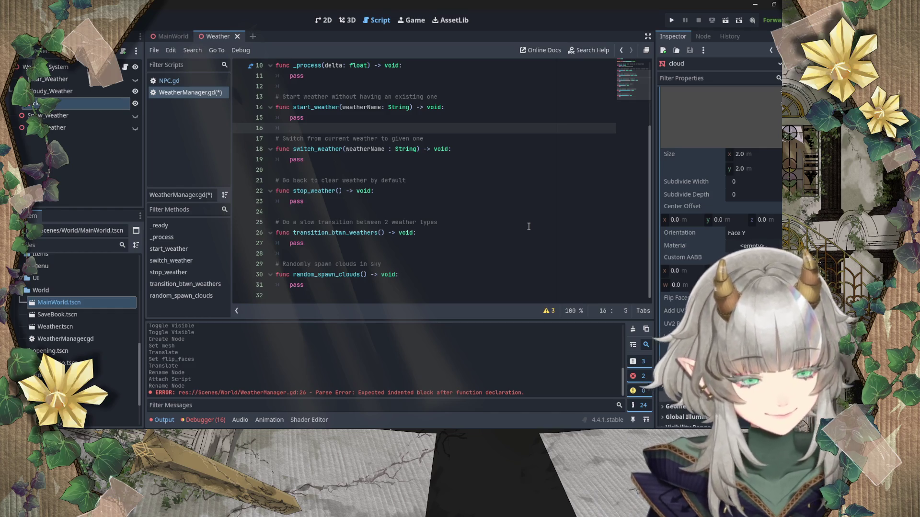
scroll(507, 216, "up", 1)
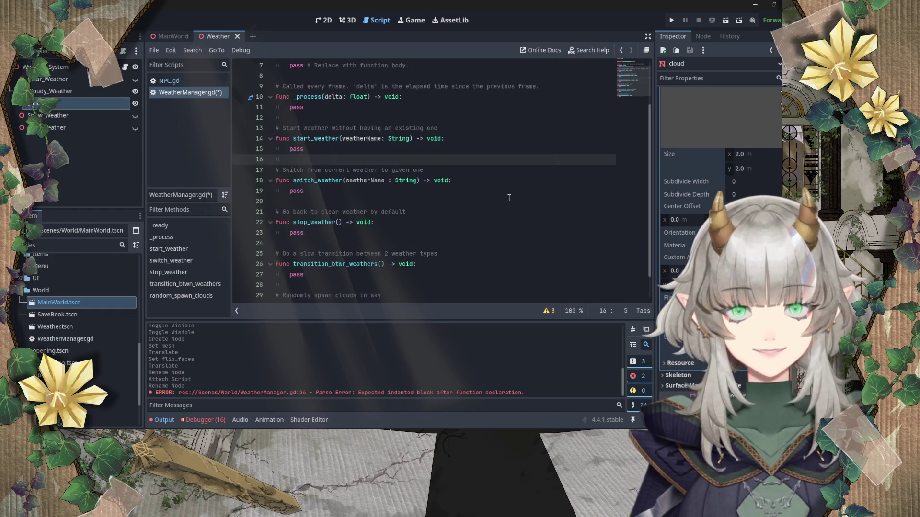
scroll(498, 211, "down", 1)
left_click(484, 203)
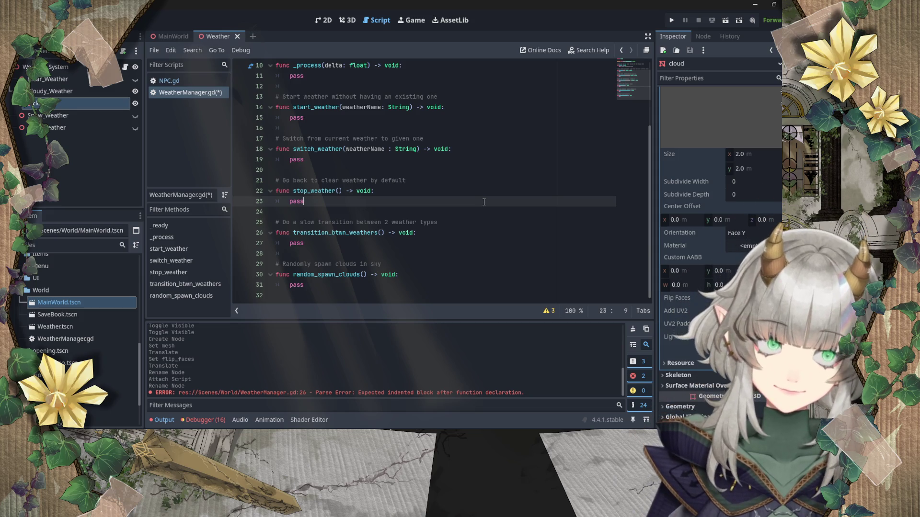
Check the stub comment lines 8–24 and select the block of stub functions
scroll(460, 196, "up", 3)
left_click(423, 182)
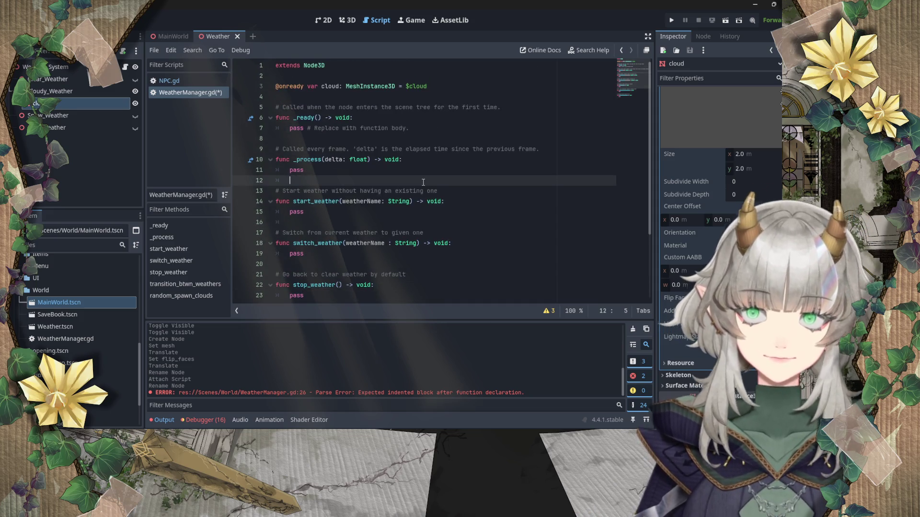
left_click(358, 141)
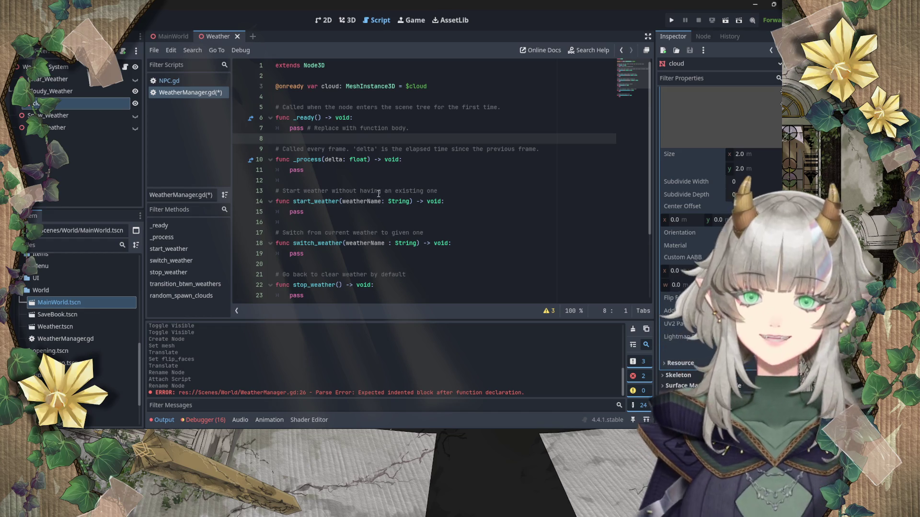
scroll(377, 194, "down", 1)
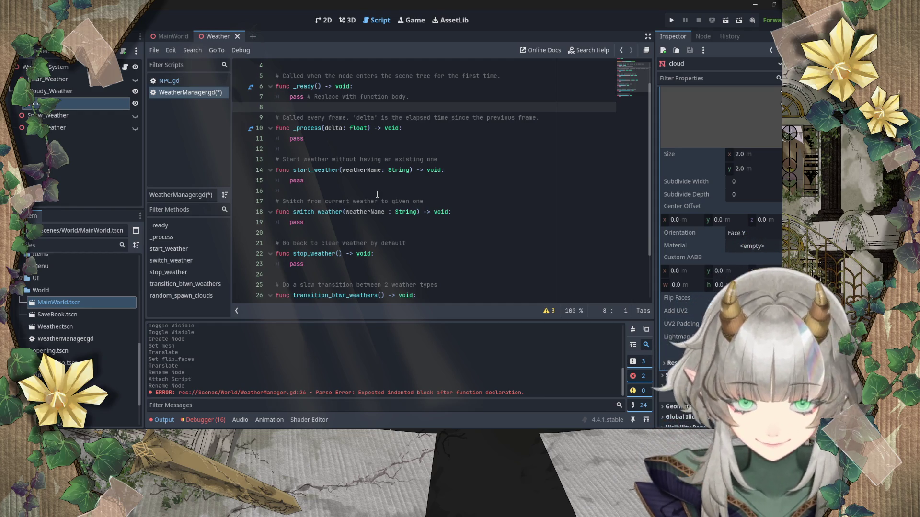
scroll(377, 194, "down", 2)
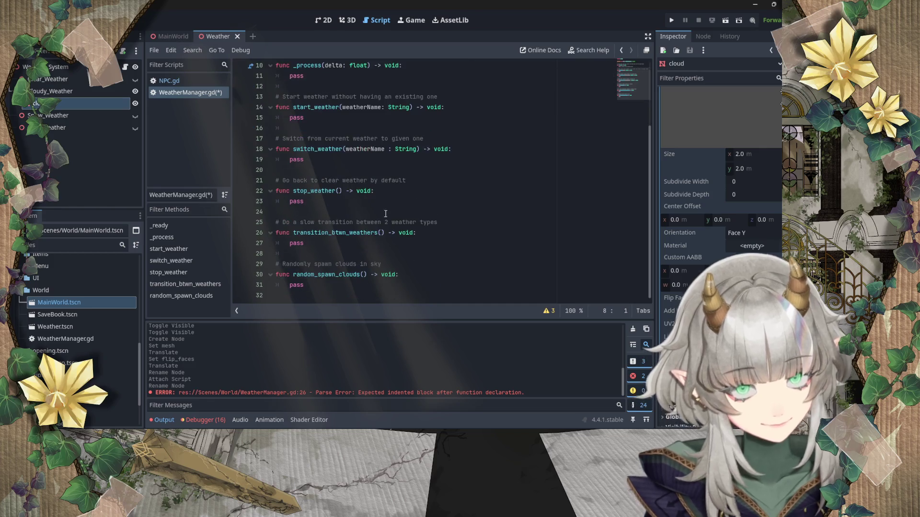
left_click(389, 213)
left_click(384, 181)
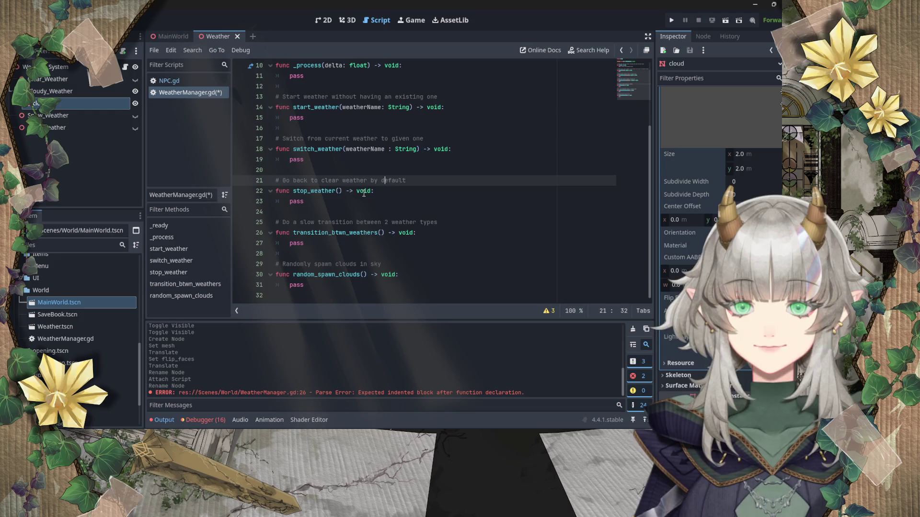
left_click_drag(360, 108, 407, 255)
Move through the stop_weather, transition and start_weather lines to the cloud-spawning comment
left_click(507, 197)
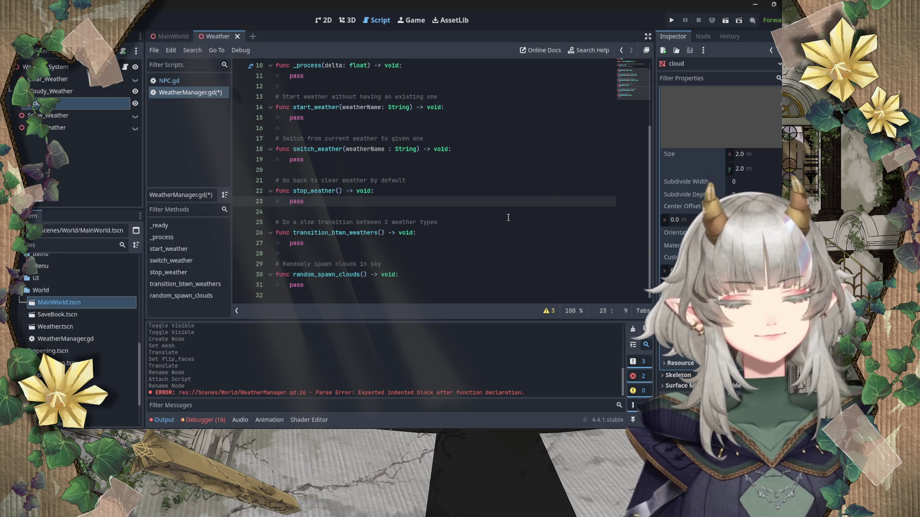
left_click(499, 214)
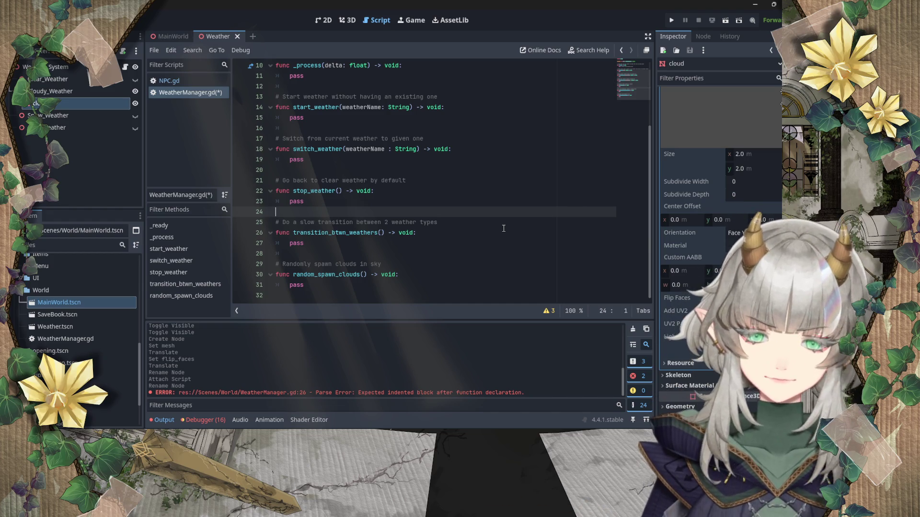
left_click(505, 233)
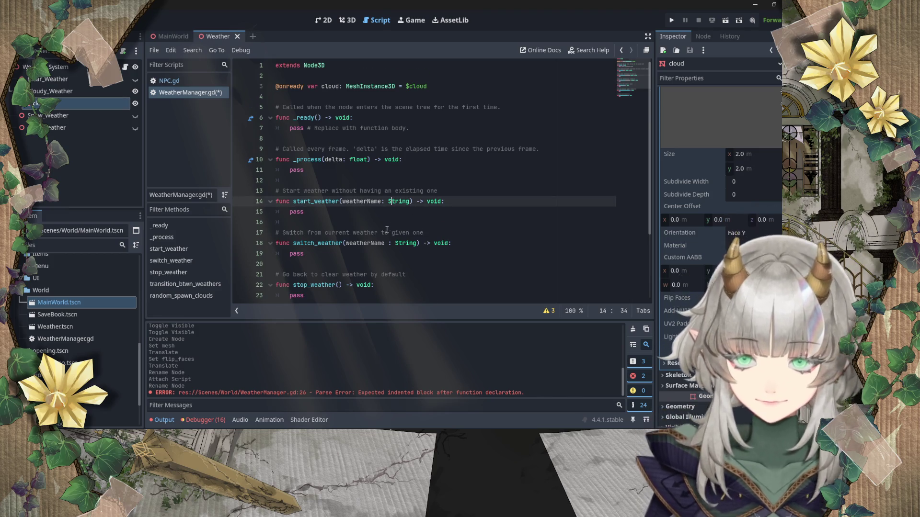
left_click(405, 107)
left_click(429, 267)
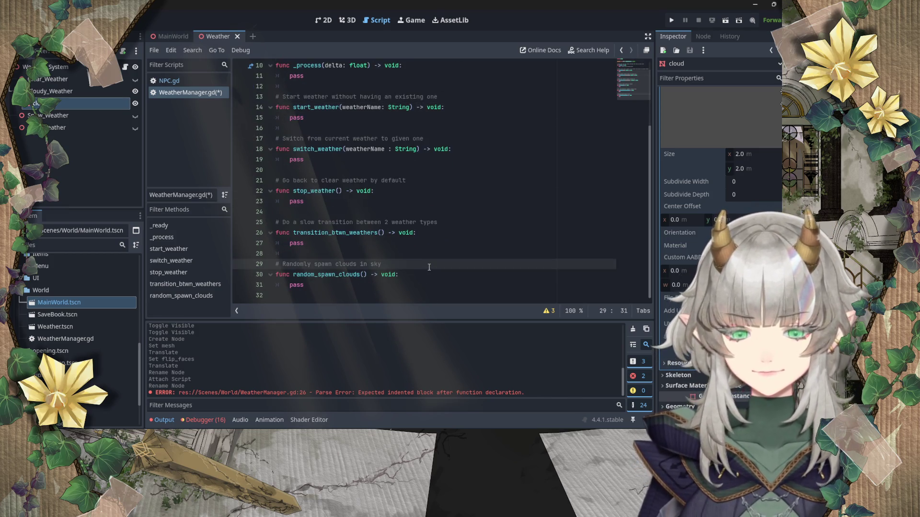
scroll(429, 267, "up", 3)
scroll(430, 270, "down", 3)
Replace the random_spawn_clouds declaration with an indented blank line above pass
left_click(430, 272, "shift")
key("Return")
key("Return")
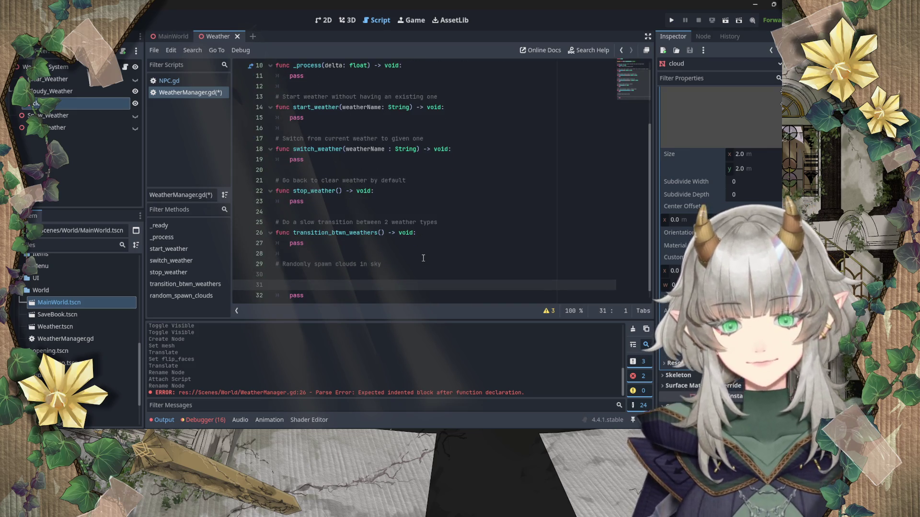
key("BackSpace")
key("Tab")
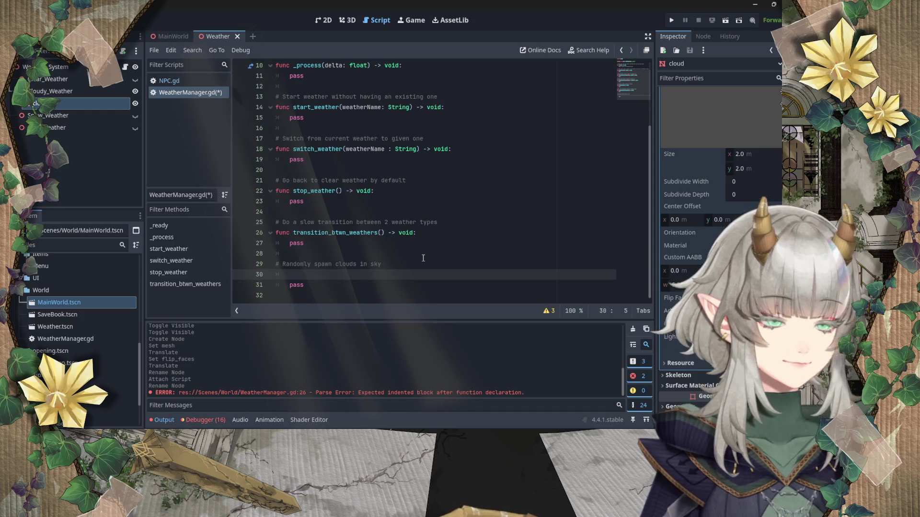
Return the cursor to the indented blank line 30 under the cloud-spawning comment
left_click(399, 222)
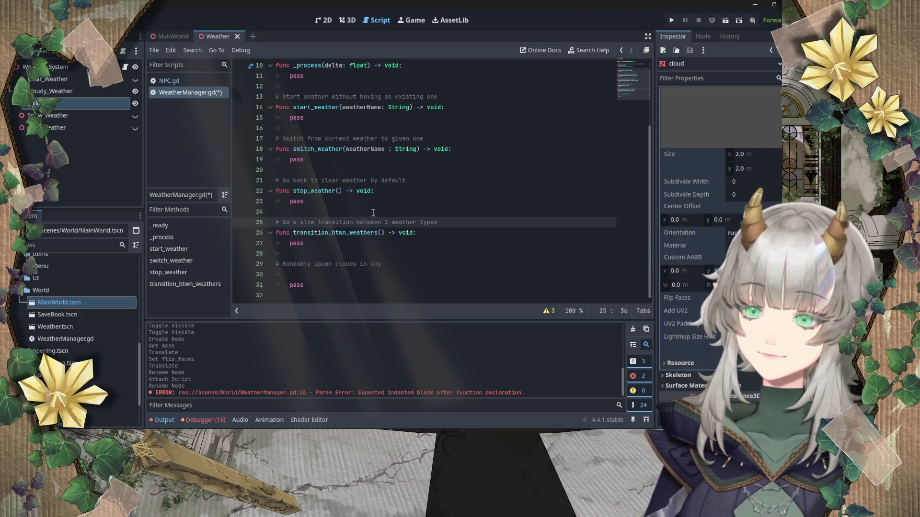
left_click(339, 275)
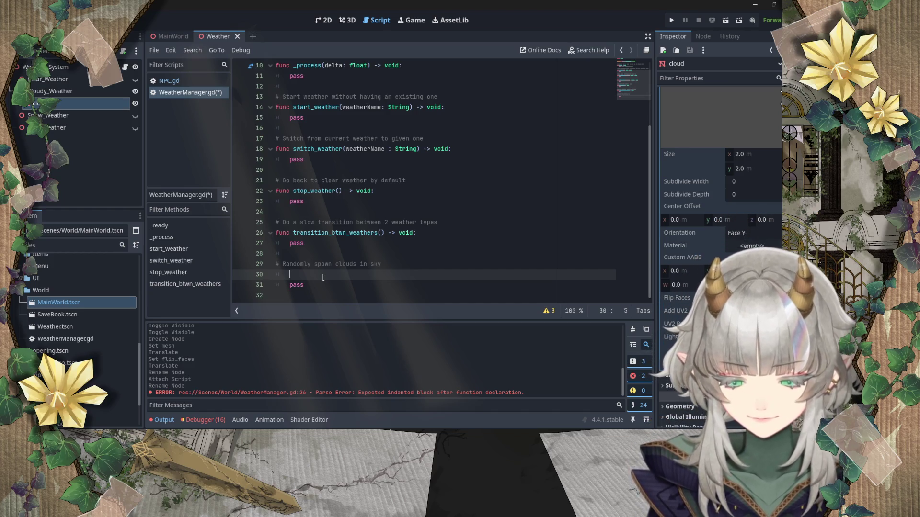
key("Up")
key("Down")
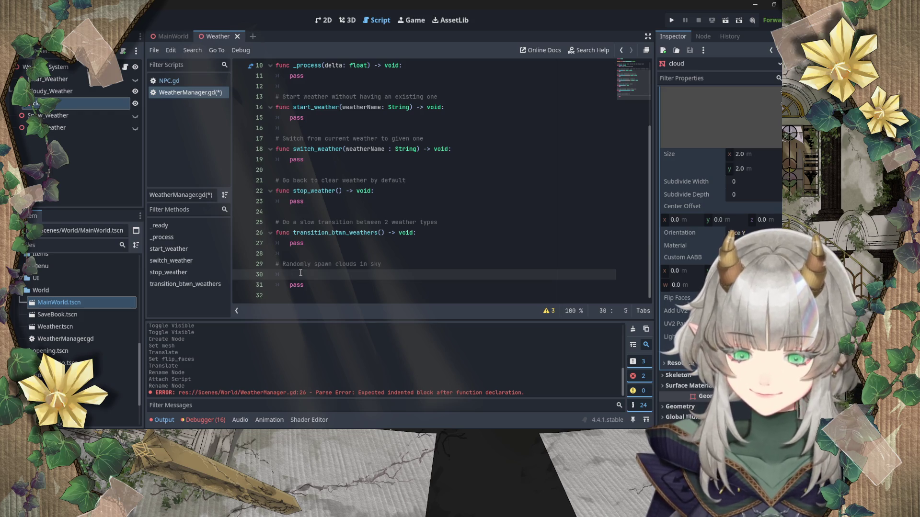
Type $cloud and autocomplete it to the node path $Cloudy_Weather/cloud
type("u")
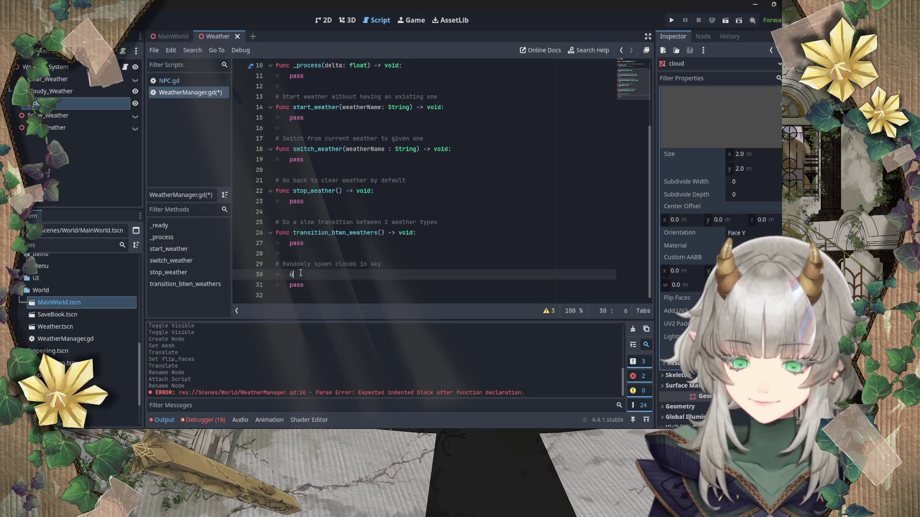
type("cloud")
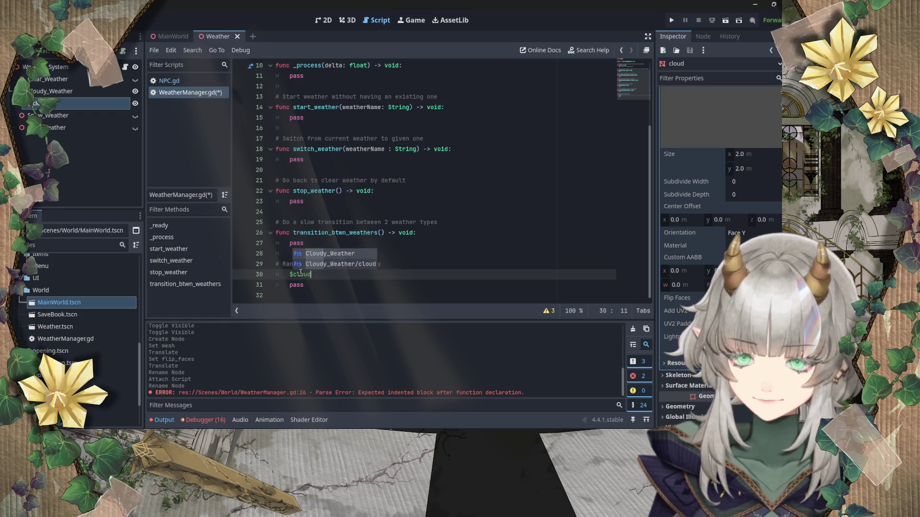
scroll(417, 176, "up", 3)
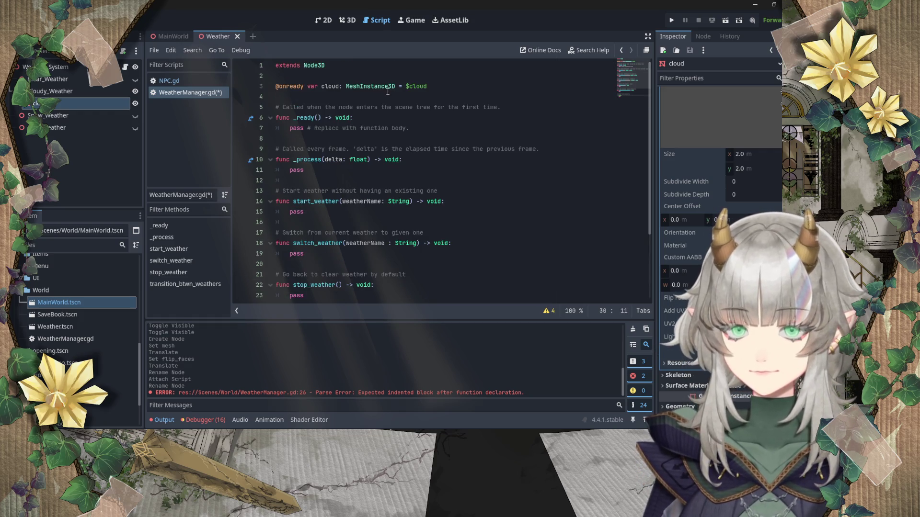
scroll(387, 91, "down", 3)
scroll(317, 278, "up", 3)
scroll(319, 277, "down", 3)
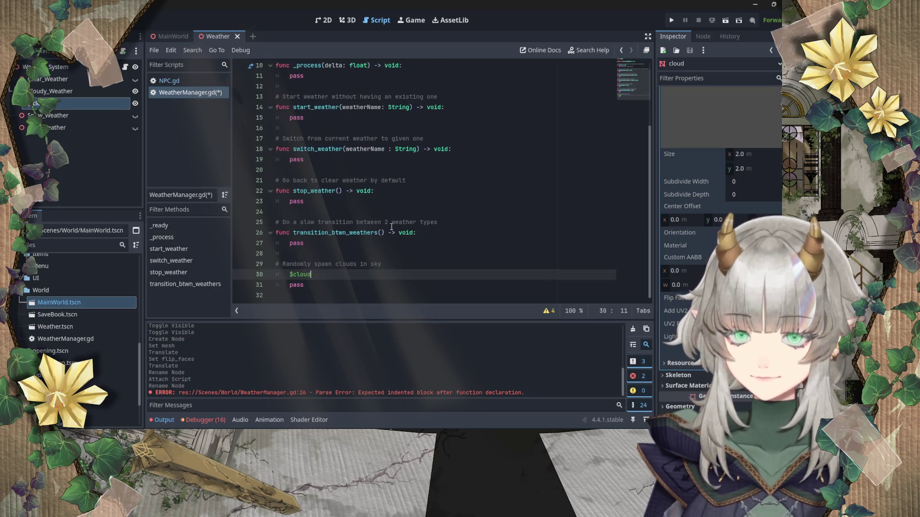
key("ctrl+space")
key("Down")
key("Return")
Finish the line as $Cloudy_Weather/cloud.instantiate(); and save WeatherManager.gd
type(".instanti")
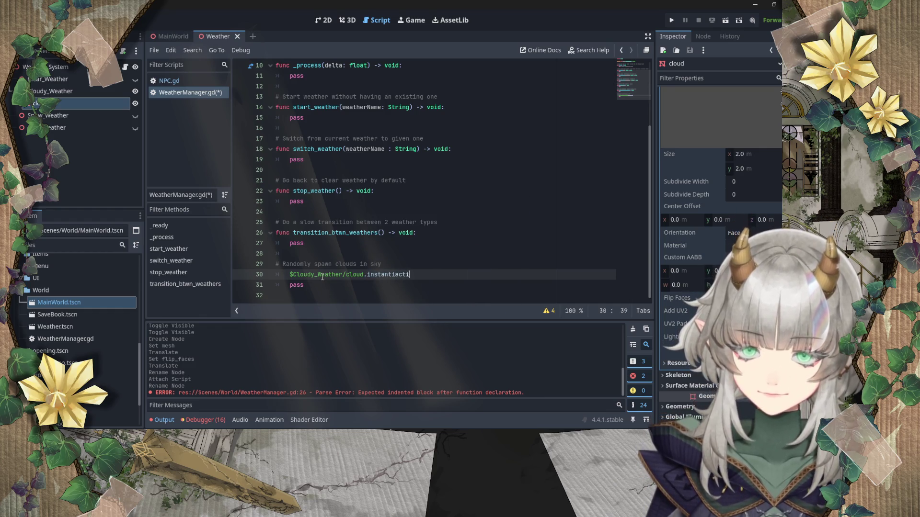
type("a")
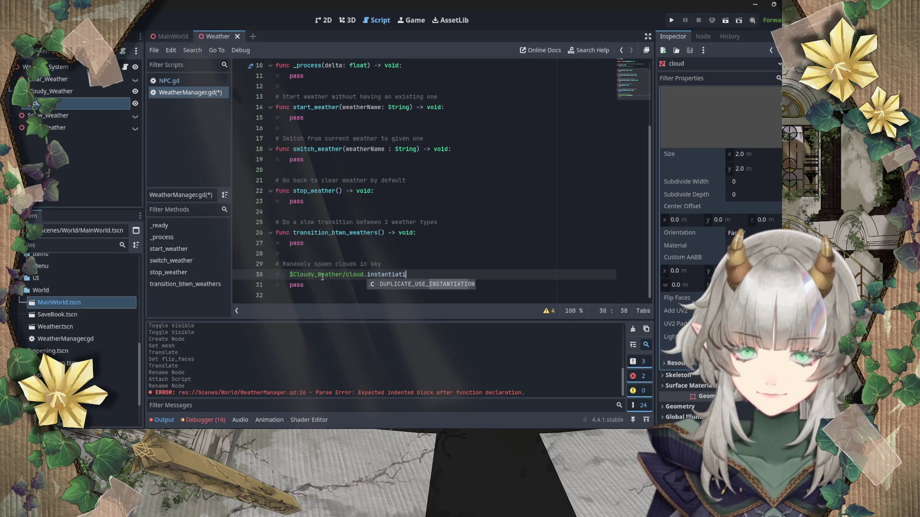
key("Return")
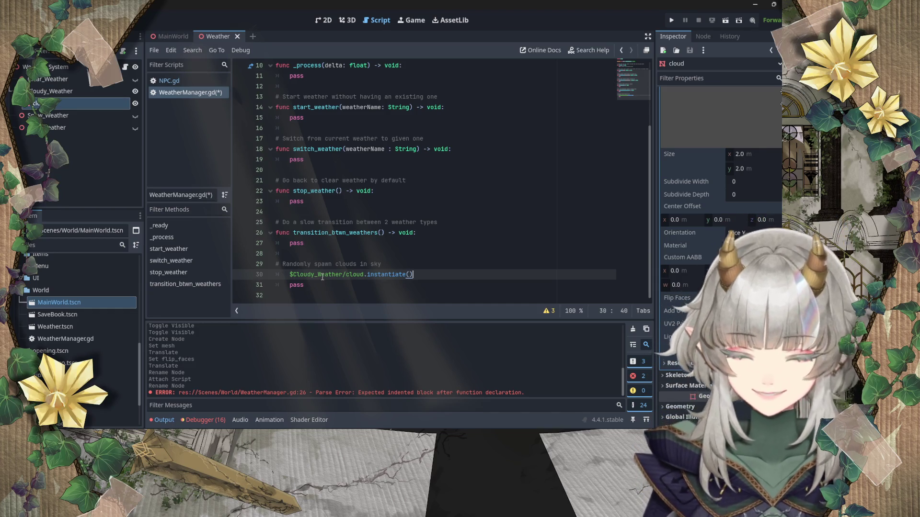
type(";")
key("Return")
key("ctrl+s")
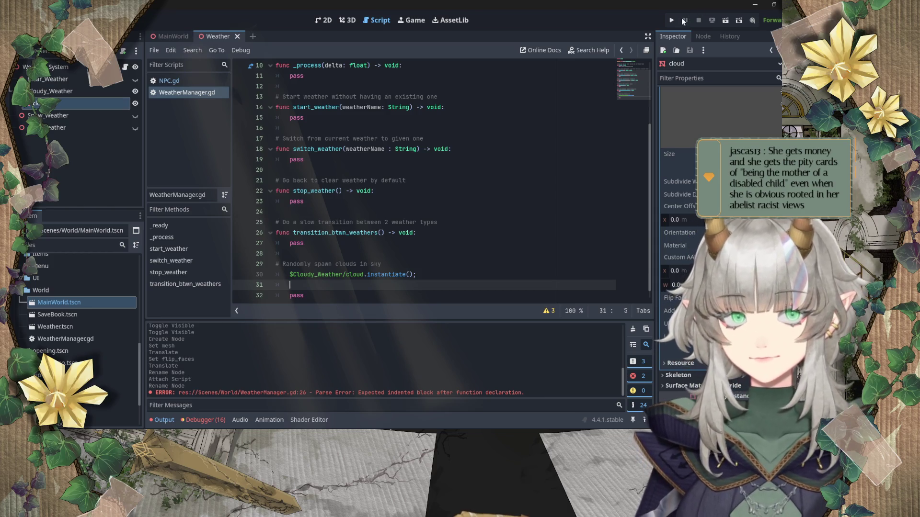
Test-run the game with F5, stop it, and switch to the MainWorld scene
key("F5")
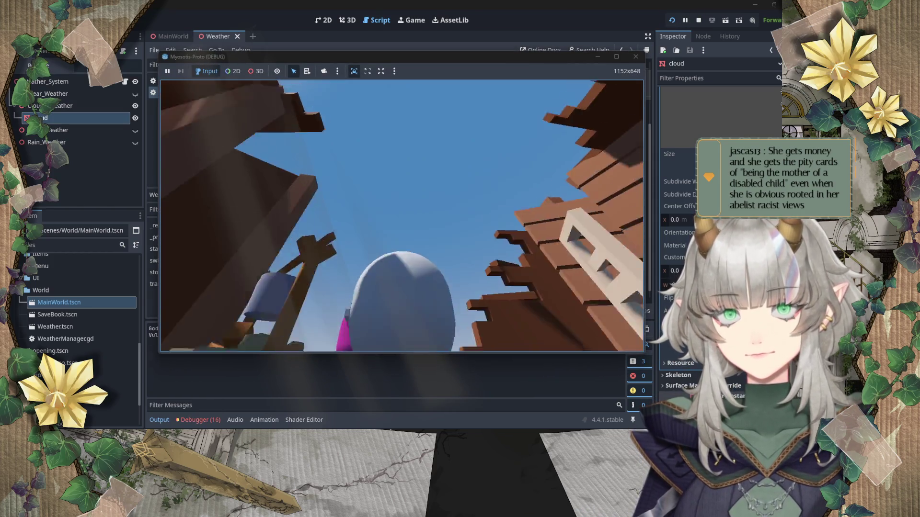
key("Escape")
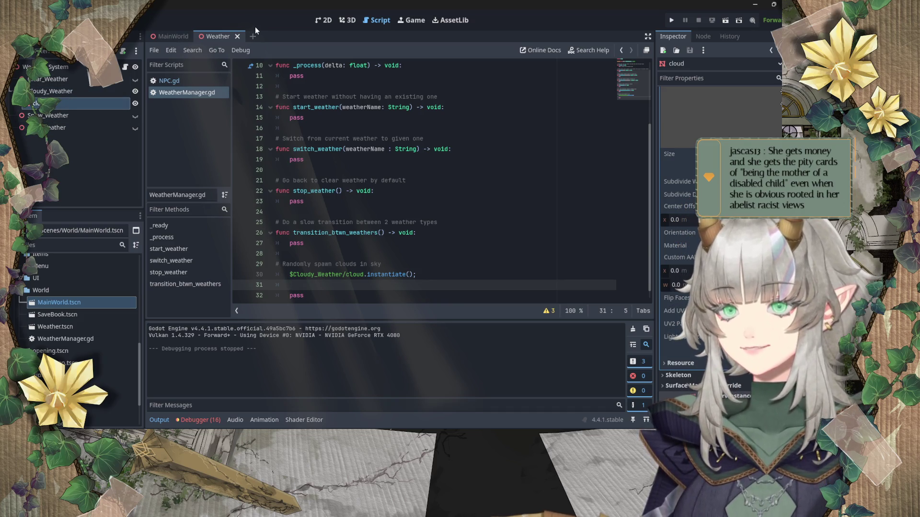
left_click(172, 36)
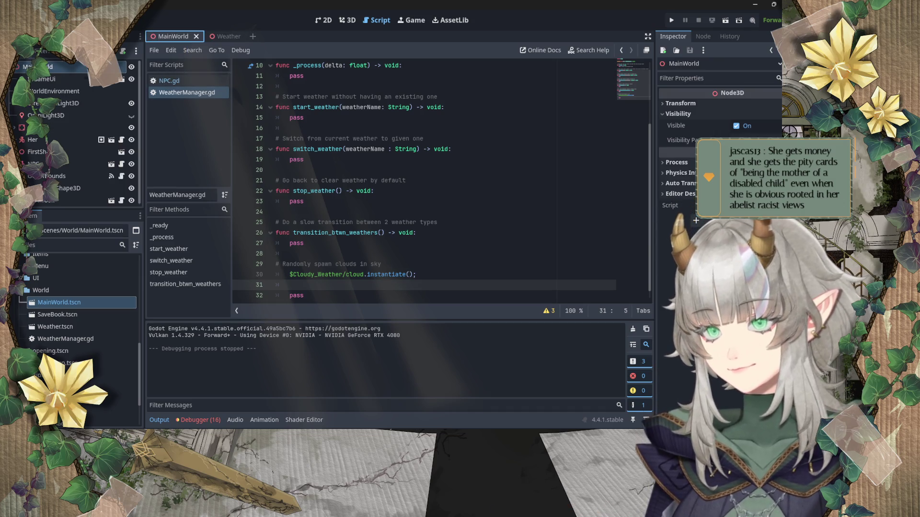
Instance Weather.tscn into MainWorld by searching 'weath' in the child scene picker
key("ctrl+a")
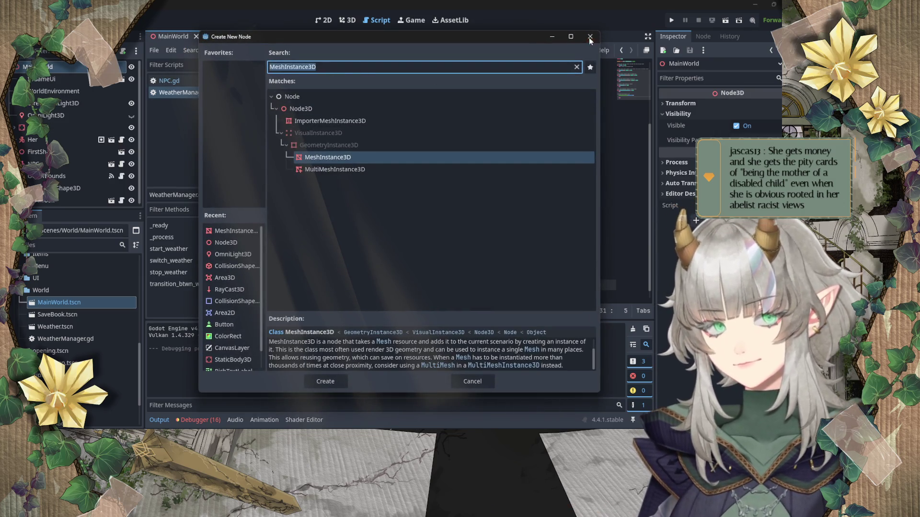
left_click(590, 38)
key("ctrl+shift+o")
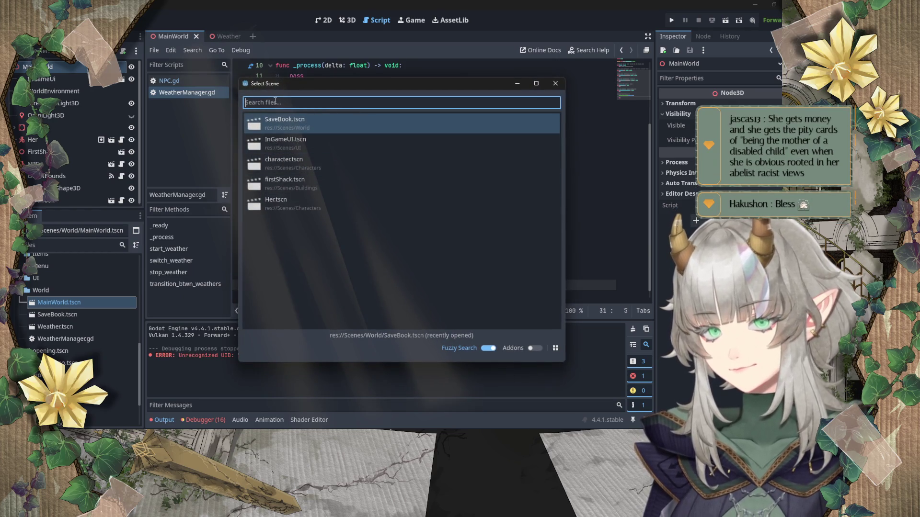
type("cloud")
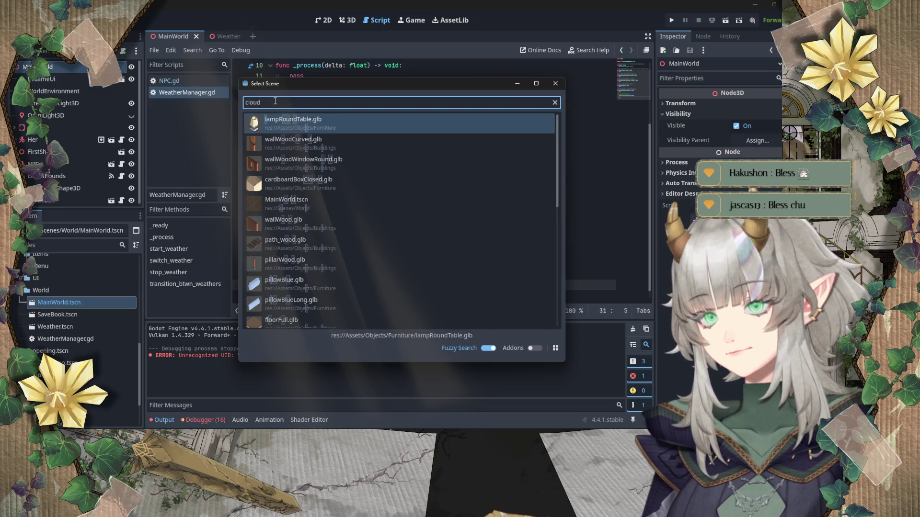
key("BackSpace")
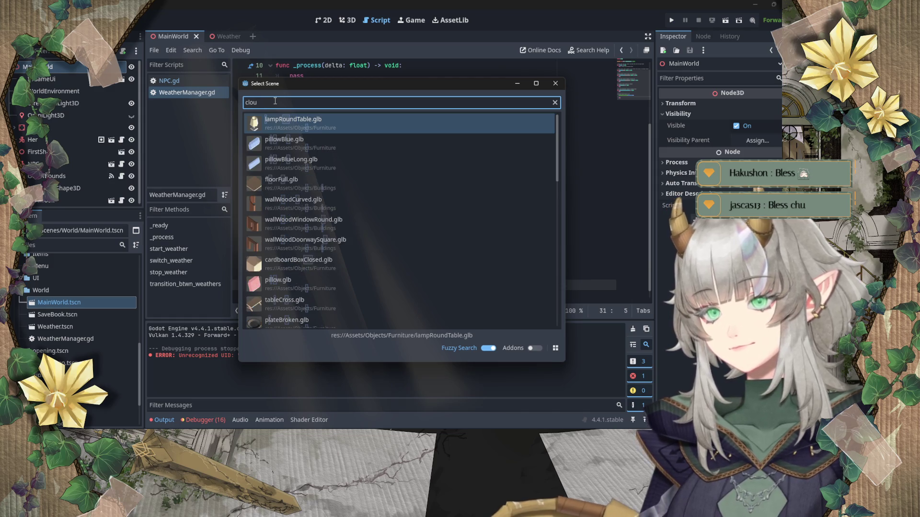
key("BackSpace")
key("BackSpace")
key("BackSpace")
type("weath")
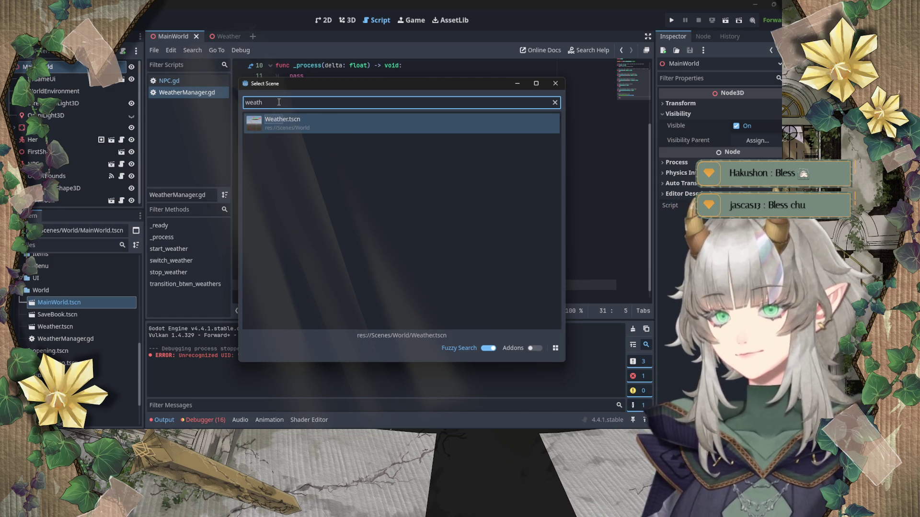
key("Return")
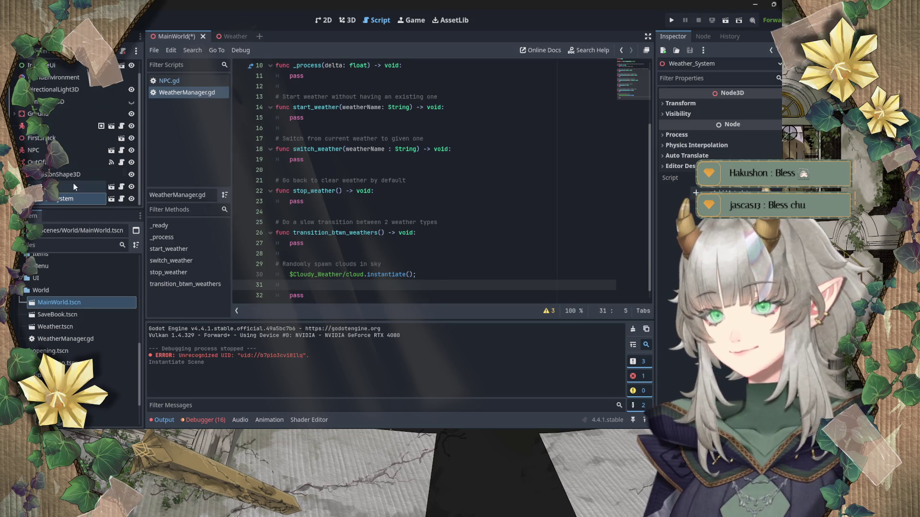
Drag Weather_System directly under the MainWorld root node
left_click(74, 205)
scroll(53, 119, "up", 1)
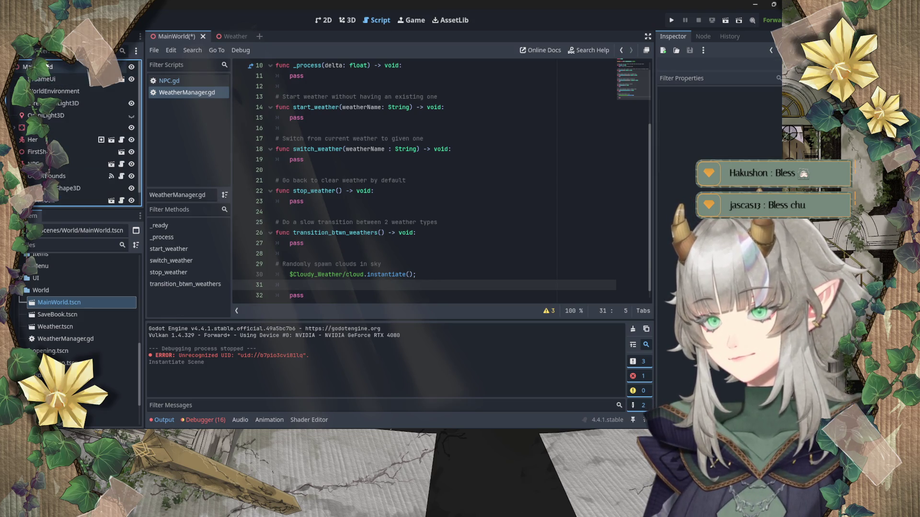
scroll(61, 175, "down", 1)
left_click_drag(65, 197, 46, 67)
left_click(226, 36)
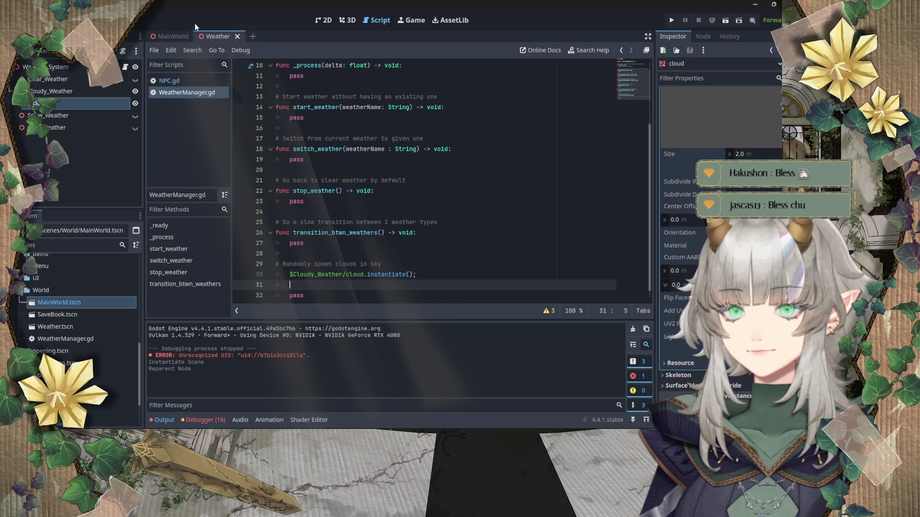
key("ctrl+shift+Tab")
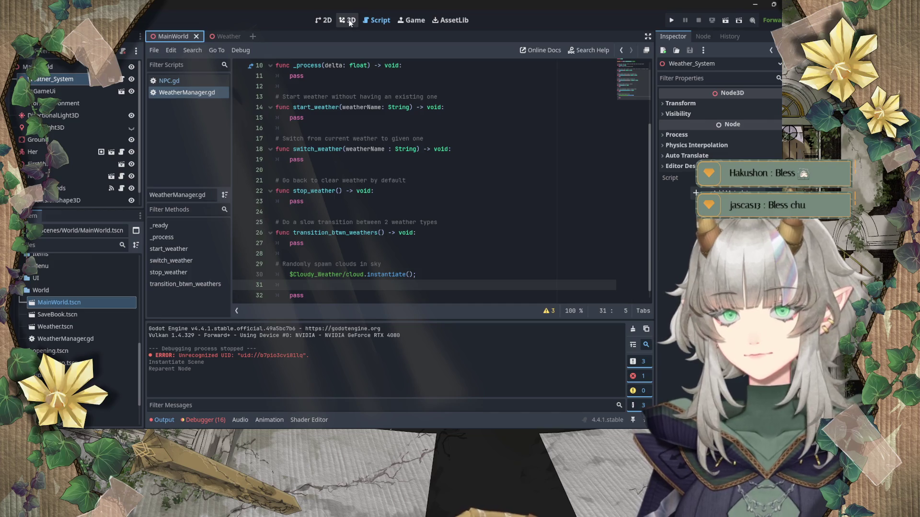
View the cloud in the Weather scene's 3D workspace, then return to MainWorld
left_click(350, 23)
scroll(399, 190, "up", 5)
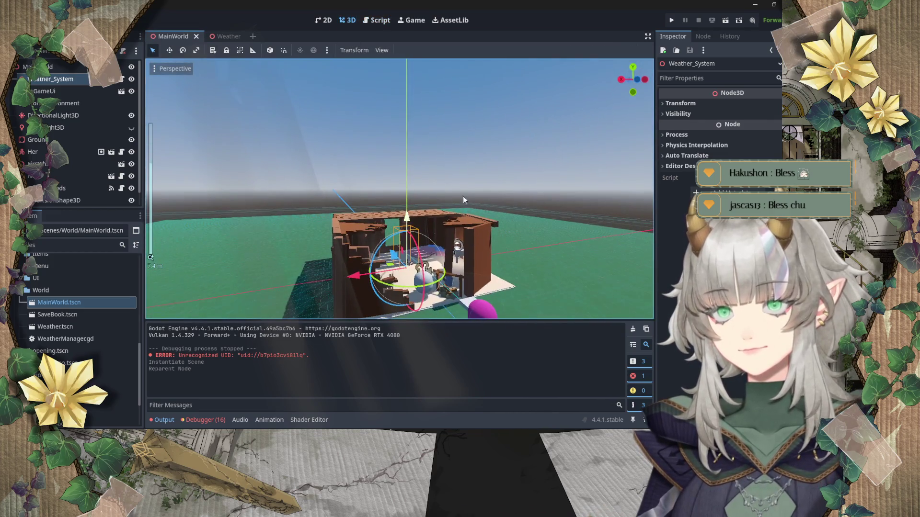
left_click(230, 37)
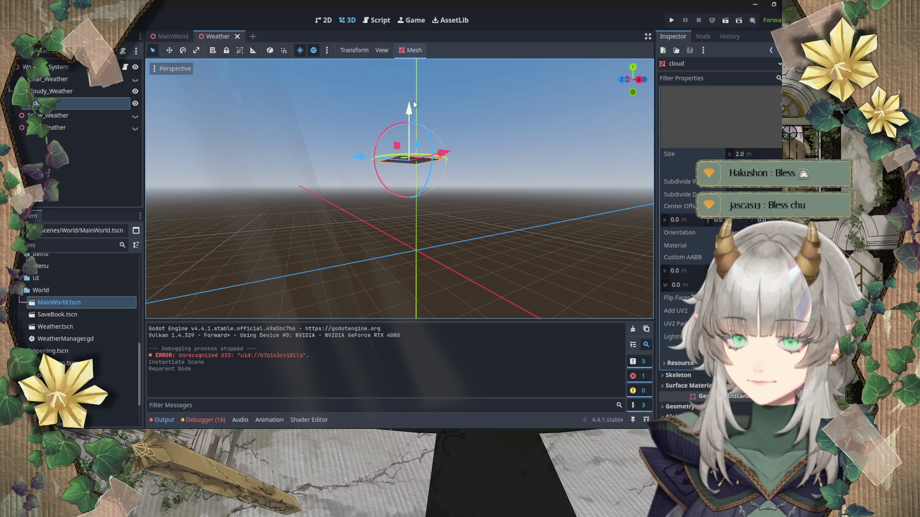
left_click(172, 37)
Test-run the game, then try raising Weather_System in MainWorld and undo it
key("F5")
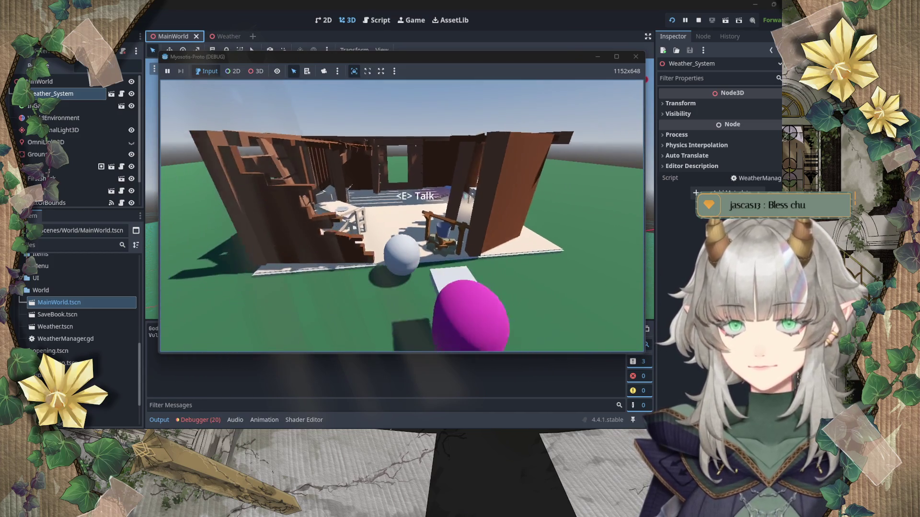
key("F8")
mouse_move(407, 217)
left_mouse_down()
mouse_move(397, 131)
mouse_move(390, 179)
mouse_move(391, 171)
left_mouse_up()
key("ctrl+z")
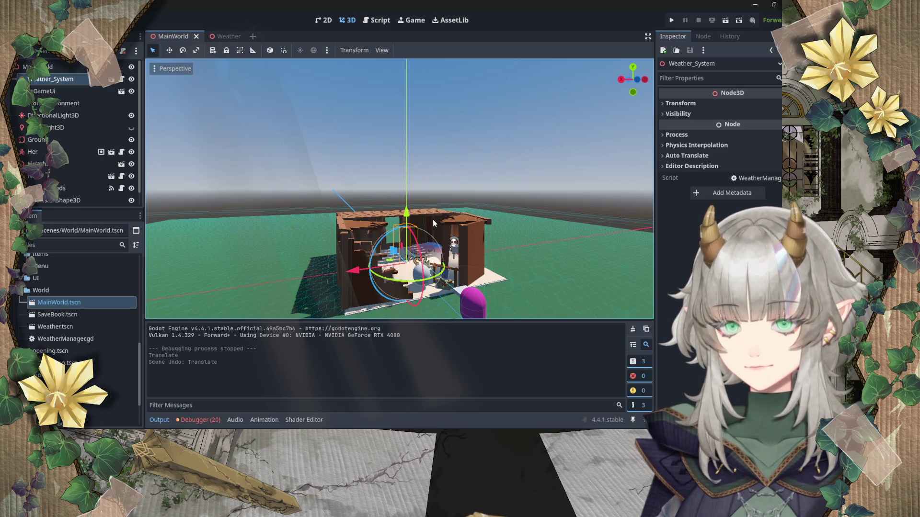
Raise the cloud higher along its Y axis in the Weather scene
left_click(225, 36)
left_click_drag(409, 107, 409, 67)
left_click(172, 36)
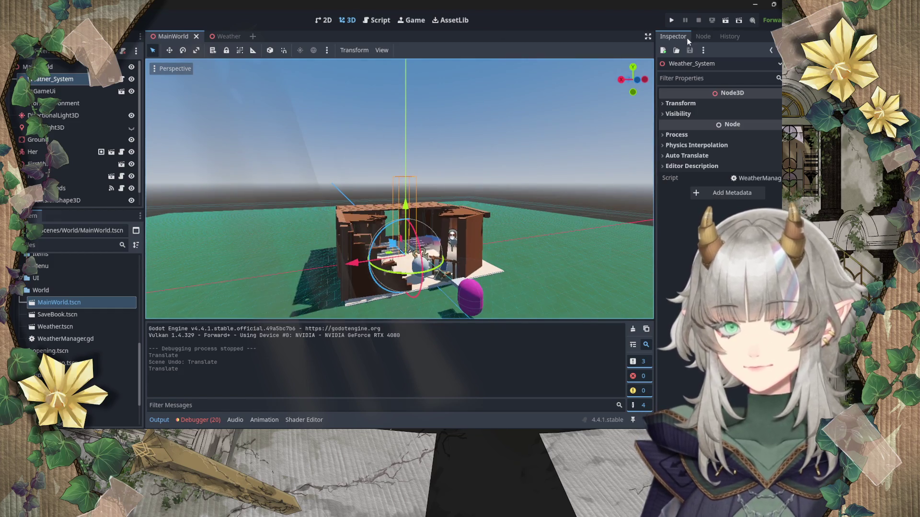
left_click(218, 36)
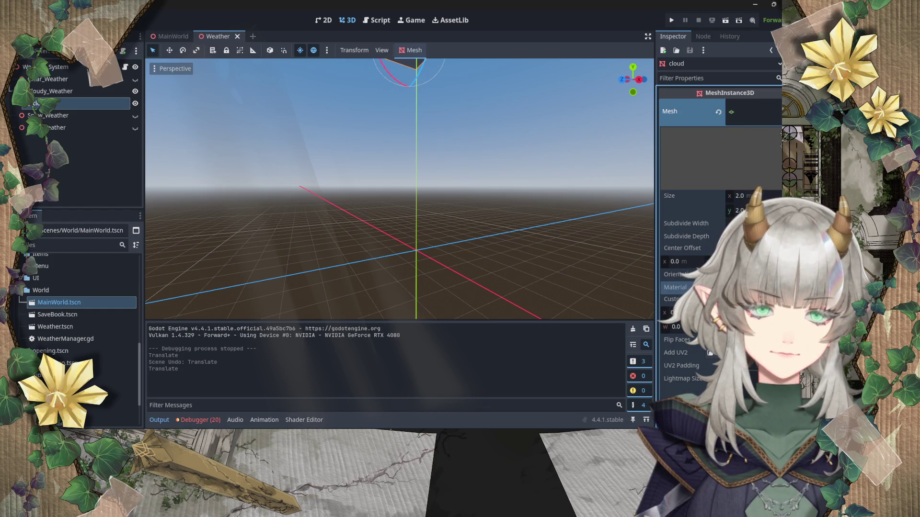
Give the cloud mesh a new StandardMaterial3D with magenta albedo, save, and run the game
left_click(747, 294)
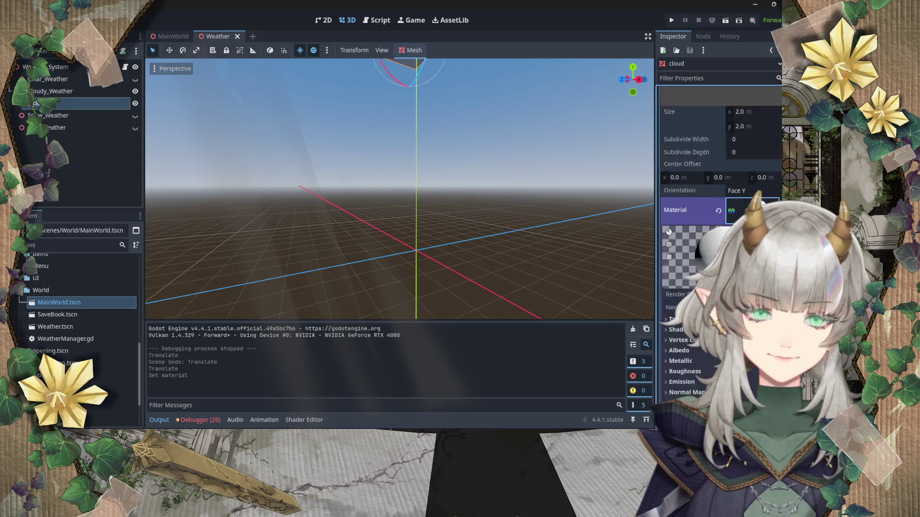
scroll(690, 206, "down", 3)
scroll(687, 214, "down", 2)
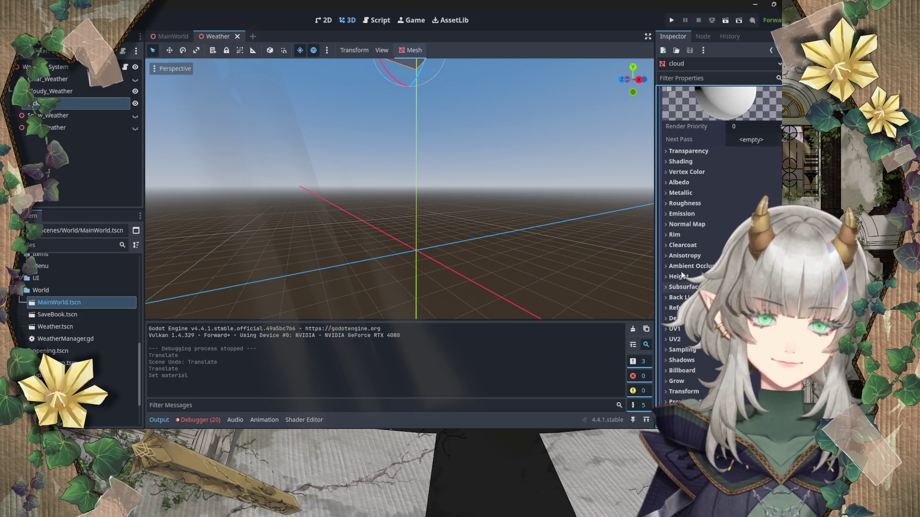
left_click(667, 182)
left_click(756, 194)
left_click(761, 207)
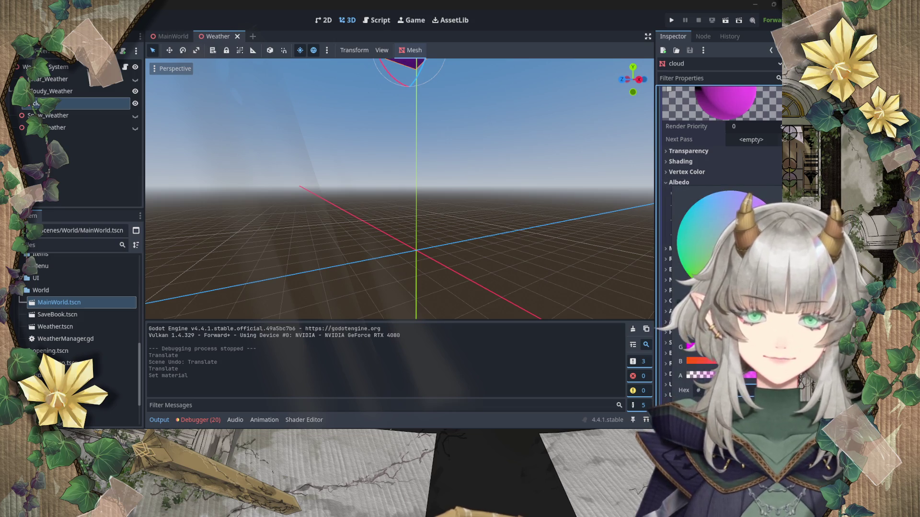
left_click(496, 216)
key("ctrl+s")
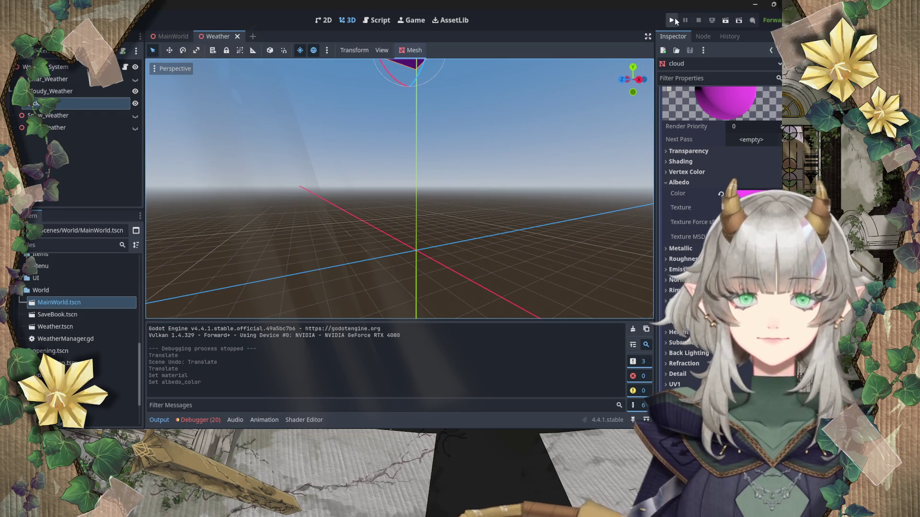
left_click(674, 20)
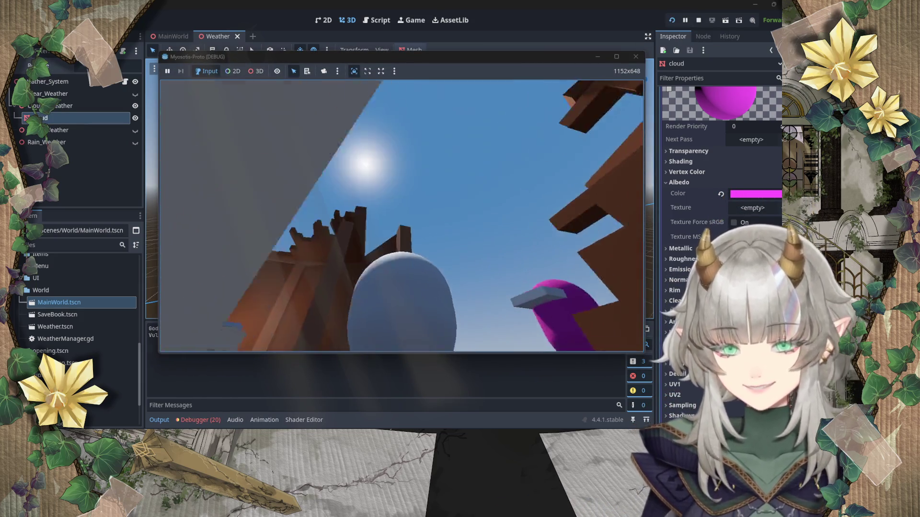
Stop the game, raise the cloud about 33 units on Y, and relaunch with F5
key("F8")
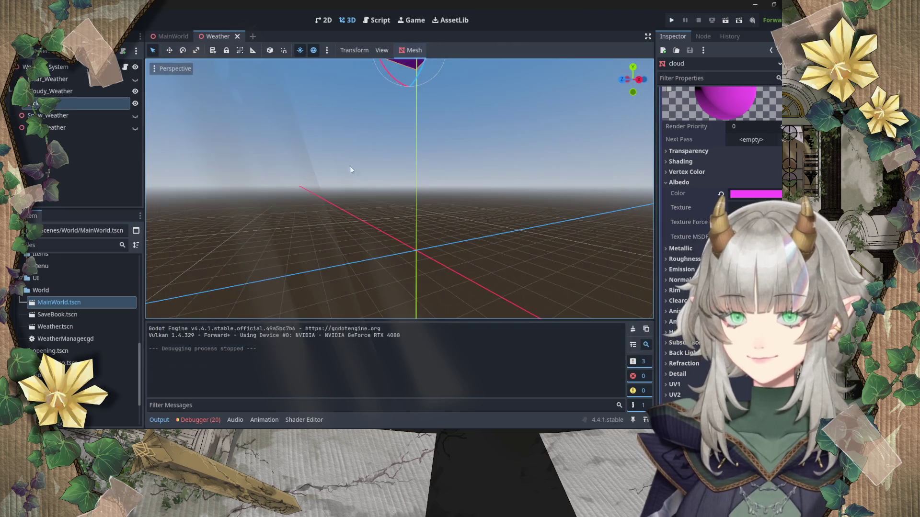
scroll(406, 211, "down", 5)
scroll(428, 121, "down", 8)
scroll(476, 163, "down", 10)
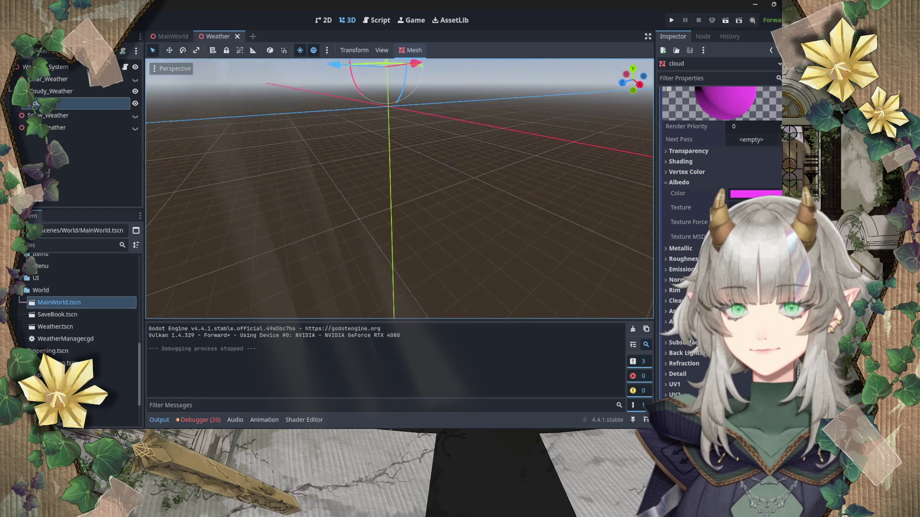
mouse_move(397, 114)
left_mouse_down()
mouse_move(396, 48)
mouse_move(303, 26)
left_mouse_up()
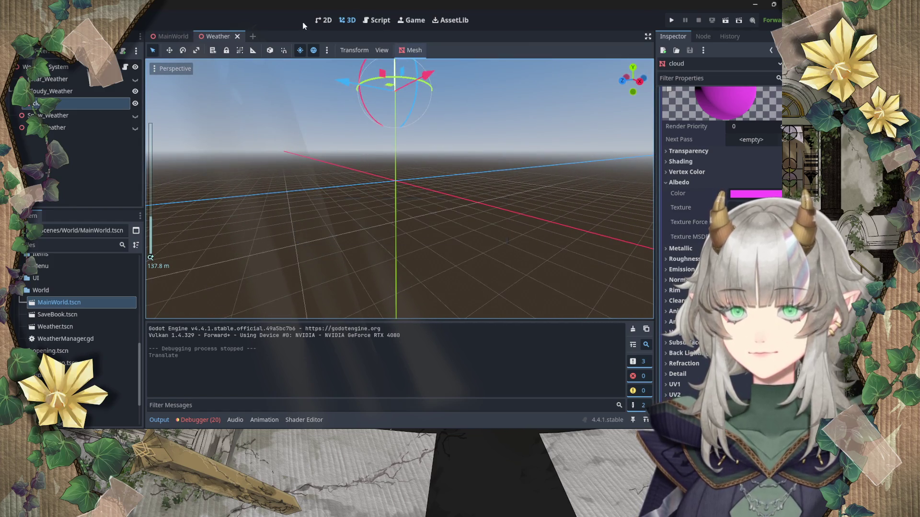
key("F5")
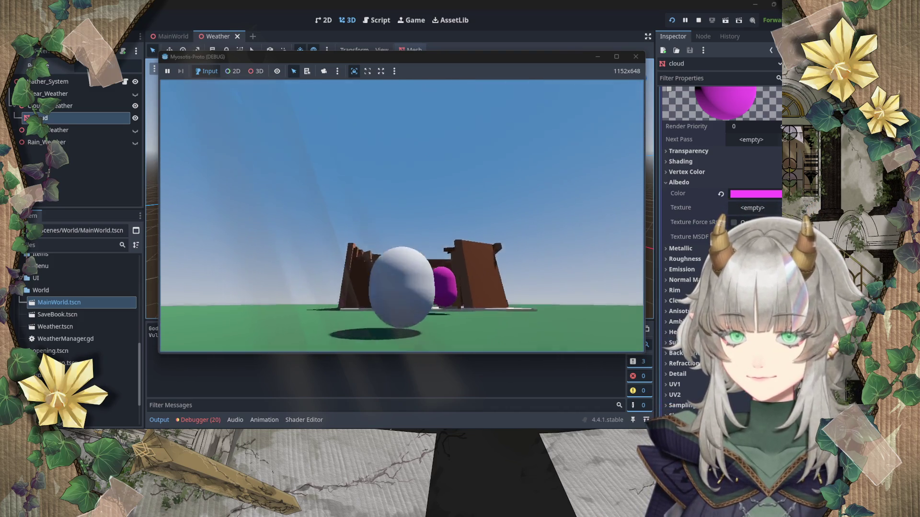
Stop the game, drag the cloud down its Y axis, and test-run to check it
key("F8")
left_click_drag(405, 85, 404, 137)
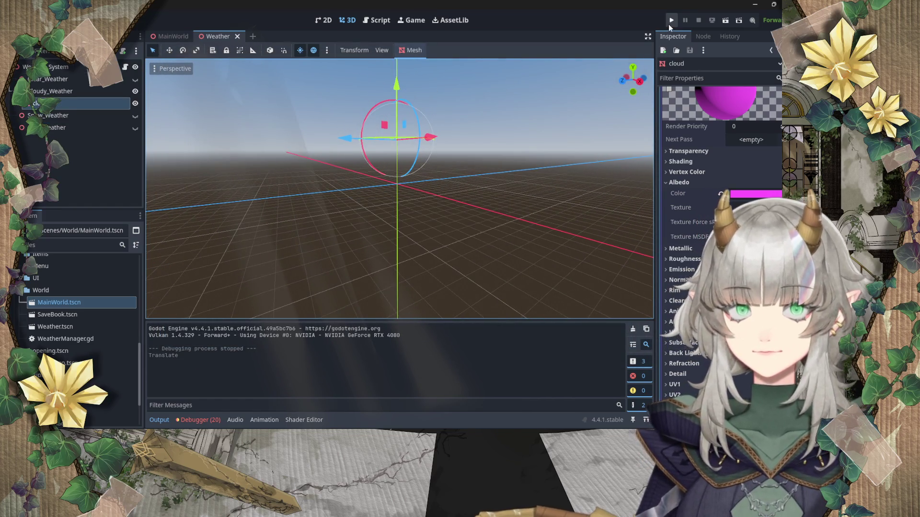
left_click(671, 21)
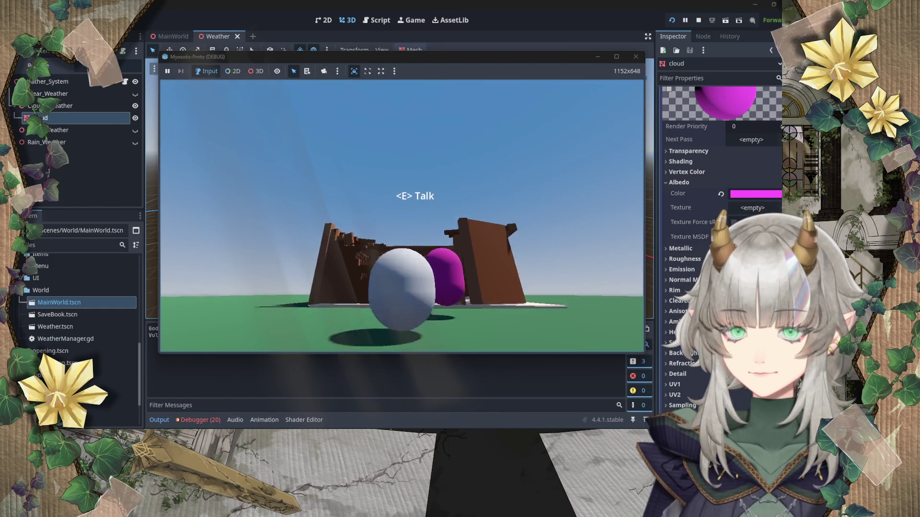
key("Escape")
Lower the cloud further, run the game, walk toward the building, then close the game
left_click_drag(400, 87, 399, 107)
left_click(671, 20)
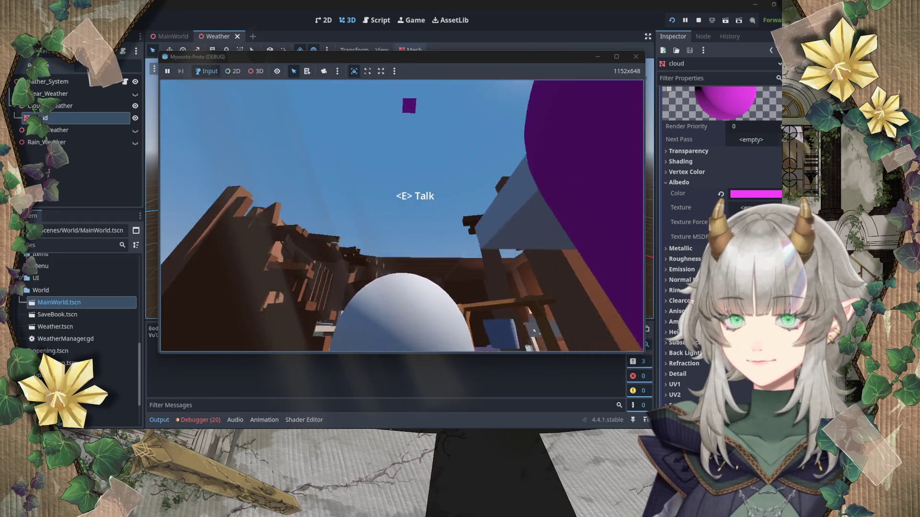
key("w")
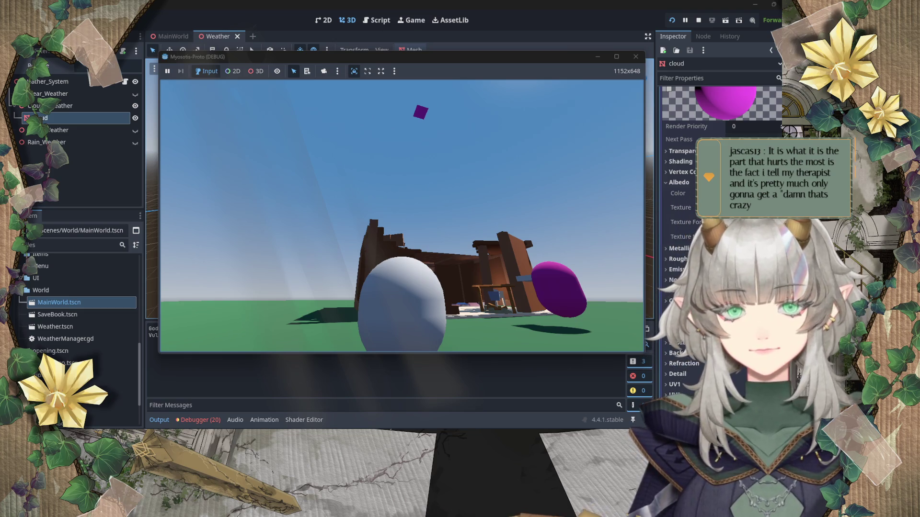
key("F8")
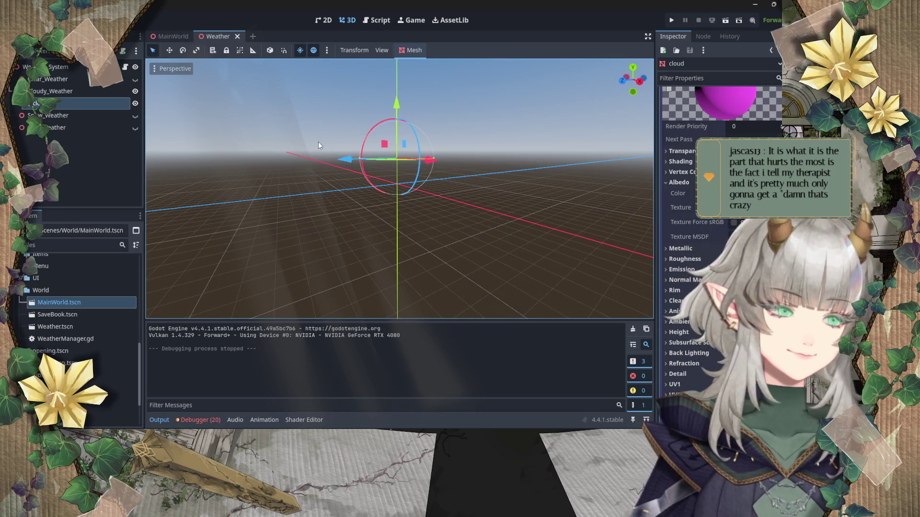
Navigate the Weather scene viewport, flying the camera up toward the sky and back down
left_click_drag(271, 149, 271, 148)
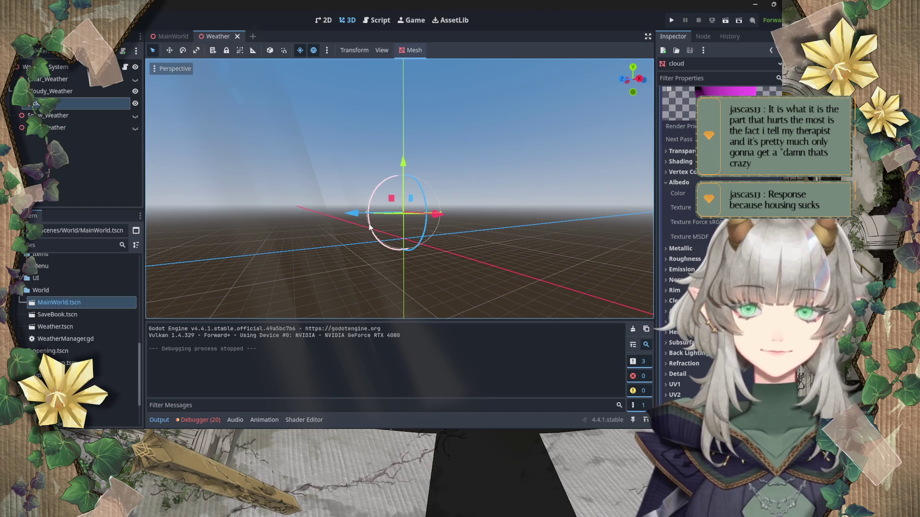
left_click(219, 38)
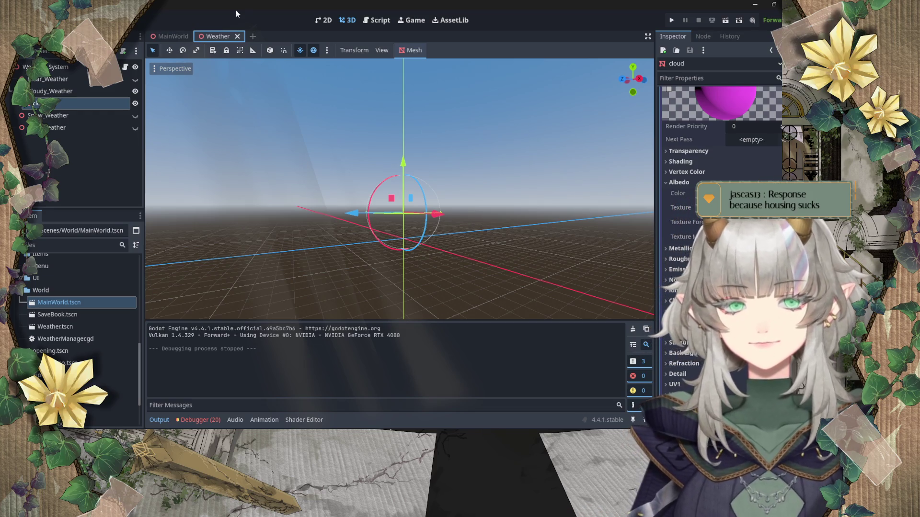
left_click_drag(332, 186, 313, 175)
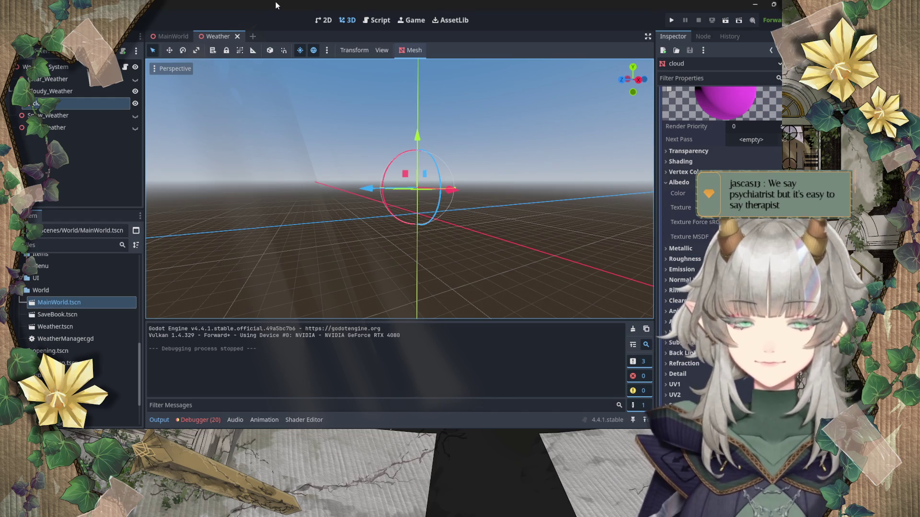
right_click(394, 183)
scroll(394, 183, "up", 3)
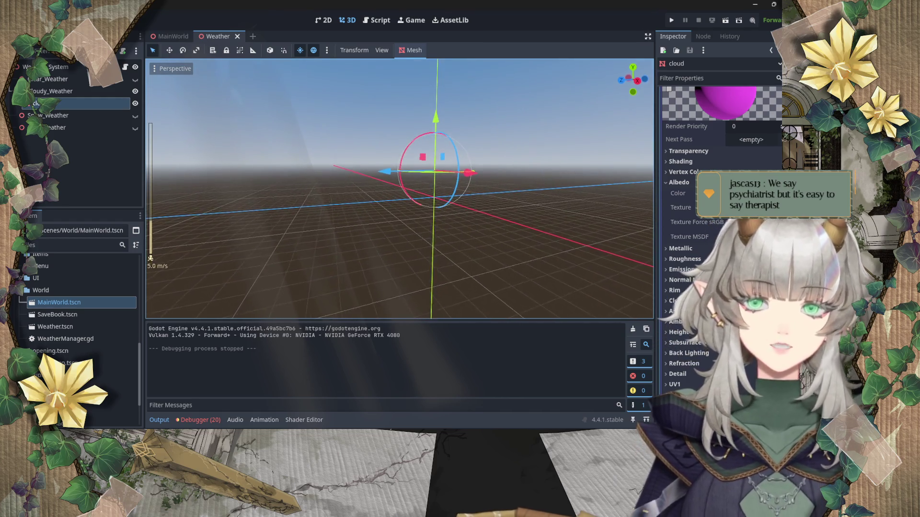
scroll(394, 183, "up", 15)
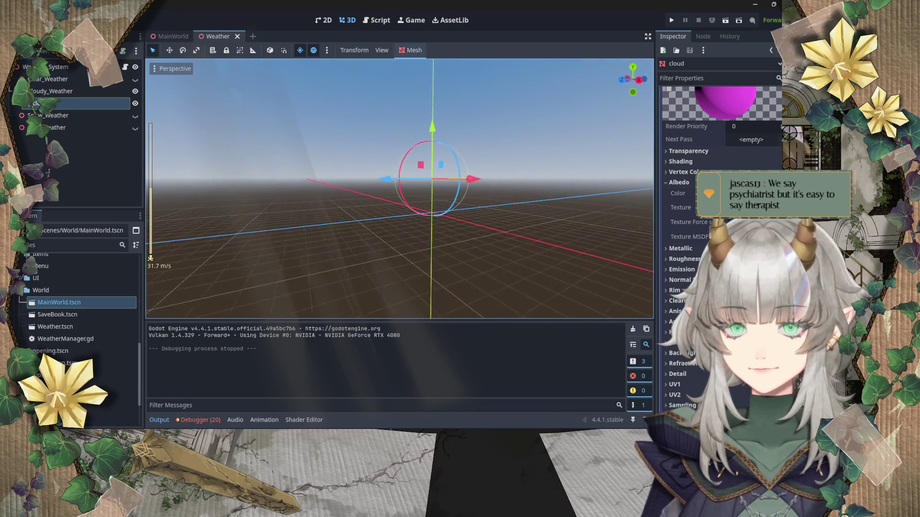
scroll(394, 183, "up", 6)
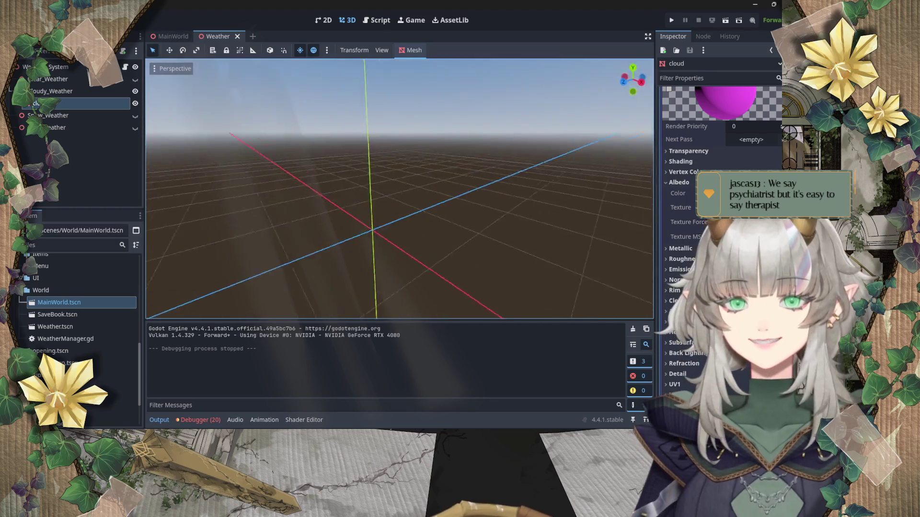
right_click(394, 183)
right_click(379, 189)
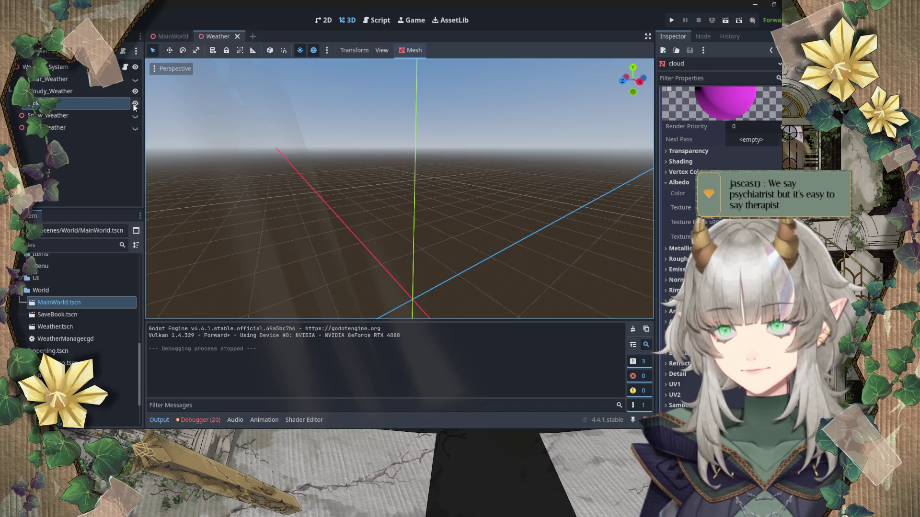
Switch to the Script workspace showing WeatherManager.gd
left_click(170, 36)
left_click(217, 36)
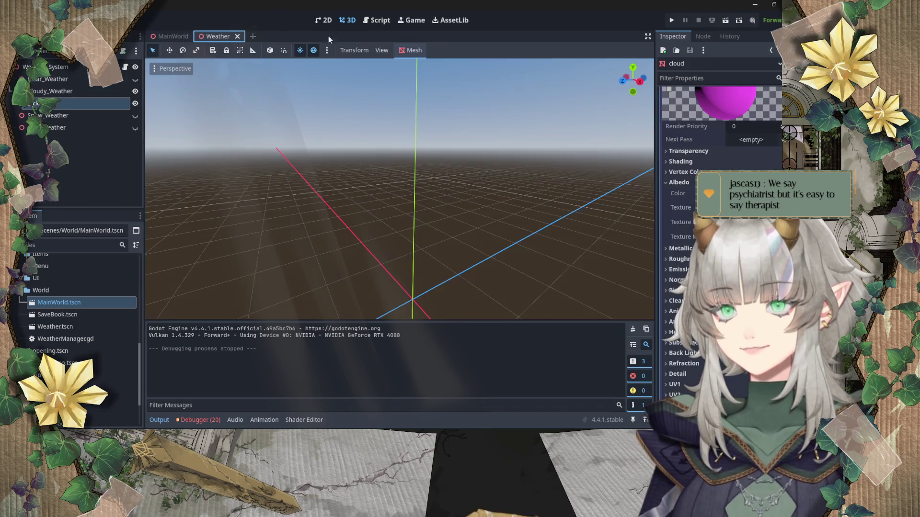
left_click(383, 24)
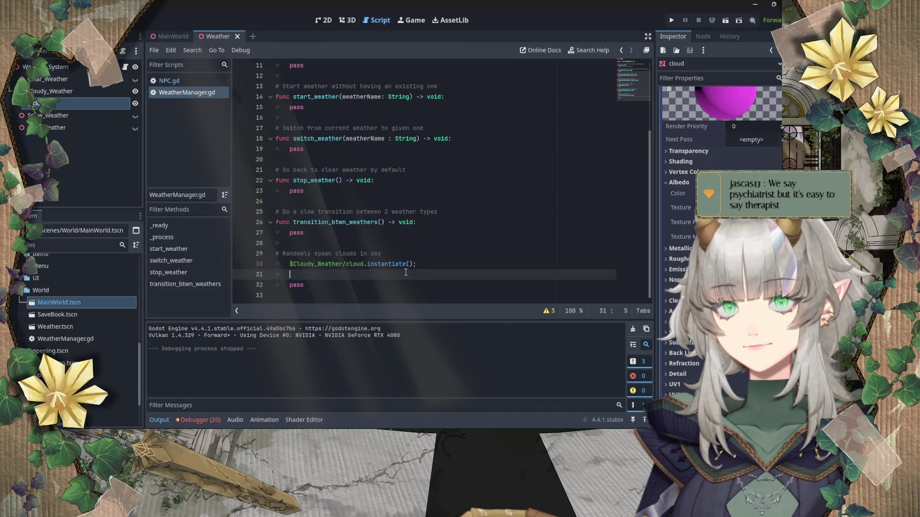
Prefix line 30 with 'var cloud =' to store the instantiated cloud, and save WeatherManager.gd
left_click(347, 283)
key("Up")
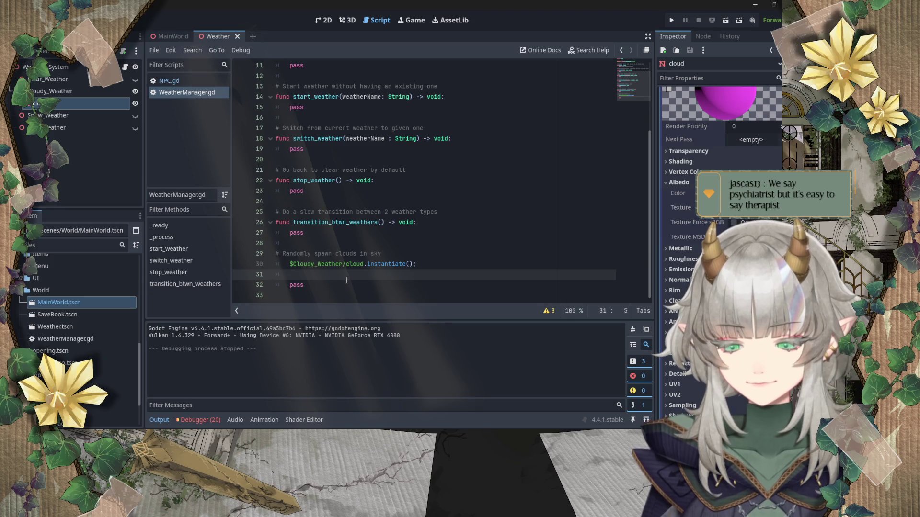
key("Up")
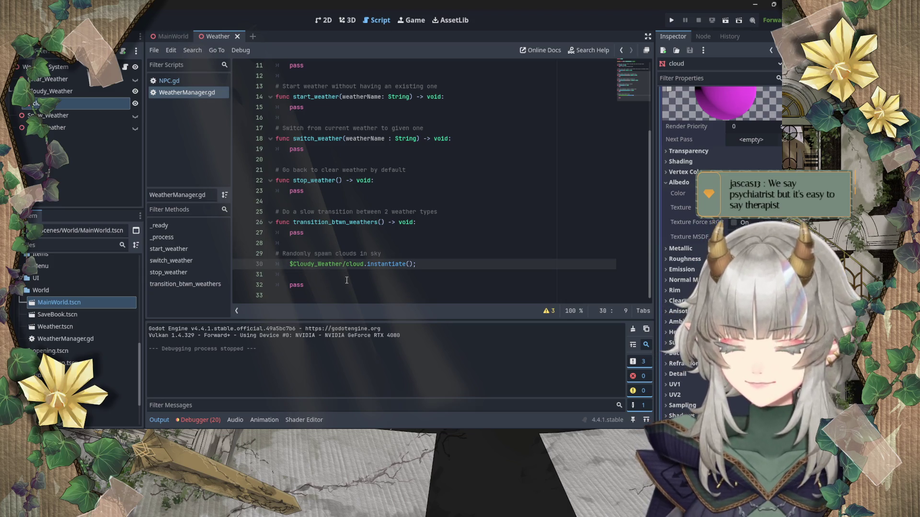
key("Home")
type("var cloud ")
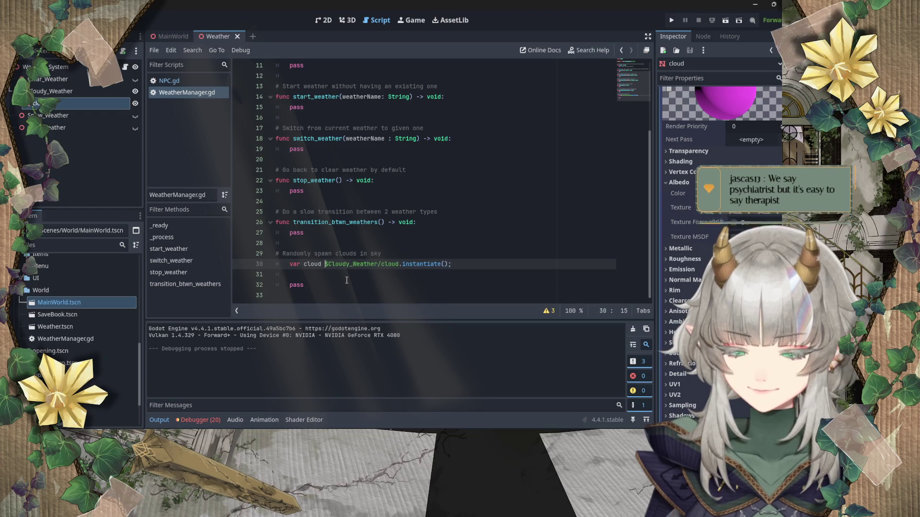
type("=")
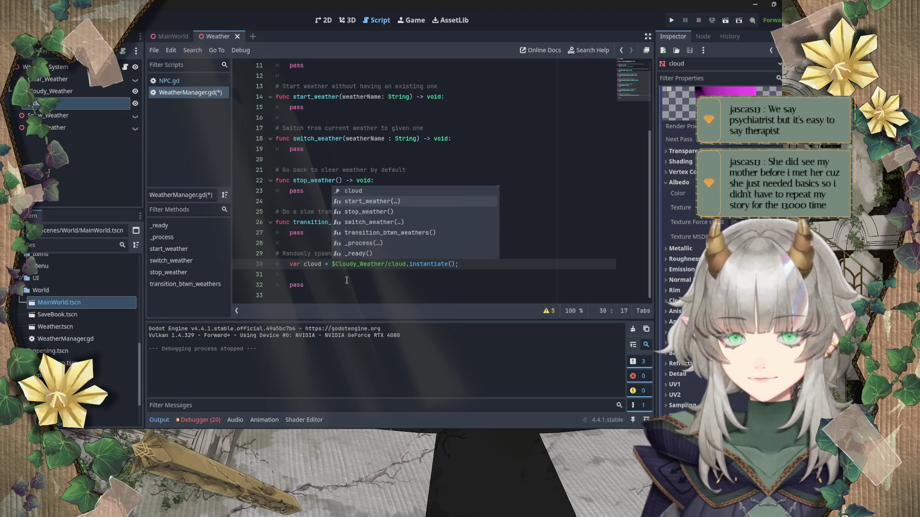
scroll(335, 278, "up", 1)
scroll(330, 277, "down", 1)
left_click(318, 275)
key("ctrl+s")
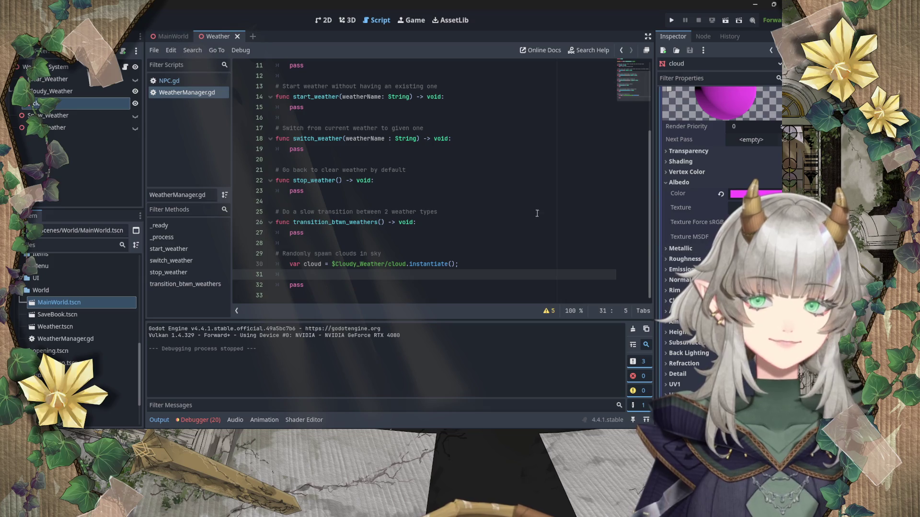
left_click(469, 222)
left_click(408, 247)
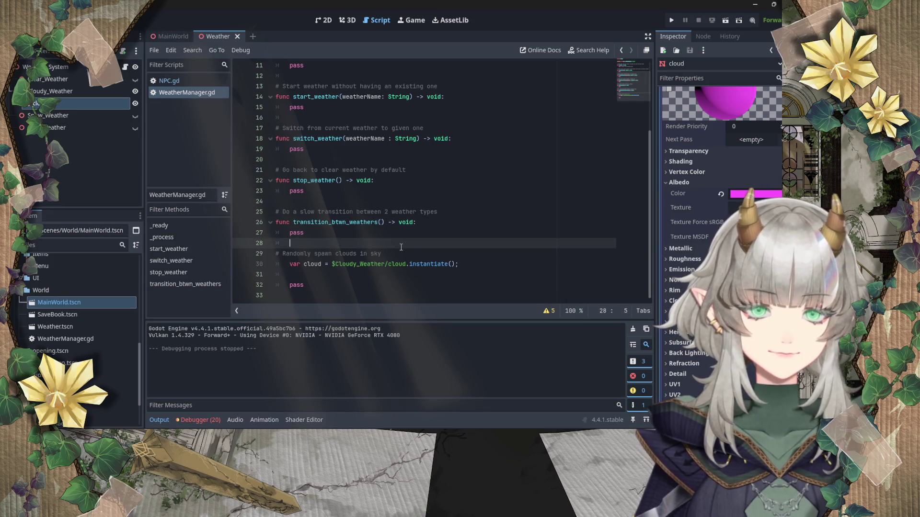
left_click(389, 275)
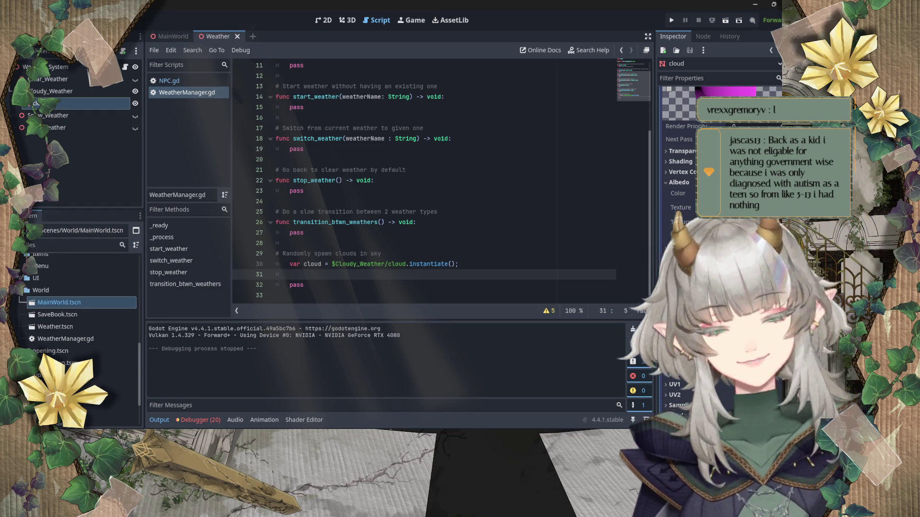
left_click(447, 265)
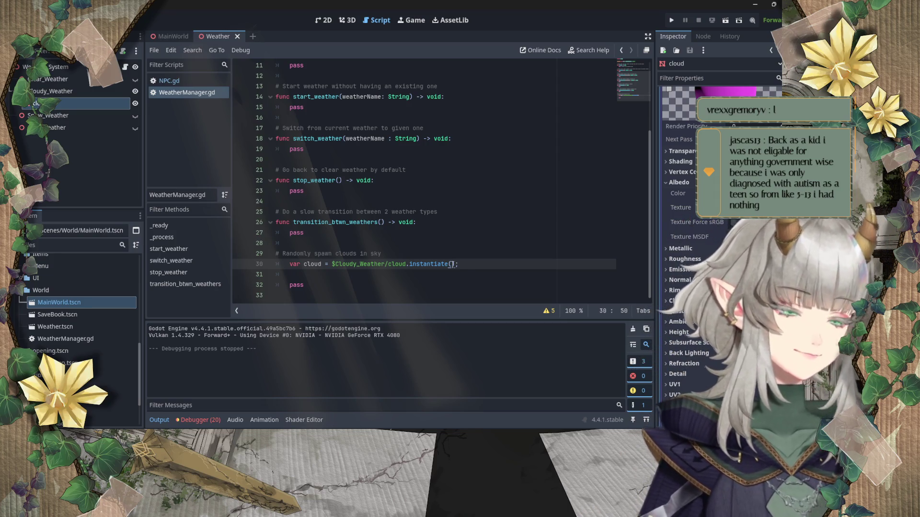
left_click(463, 275)
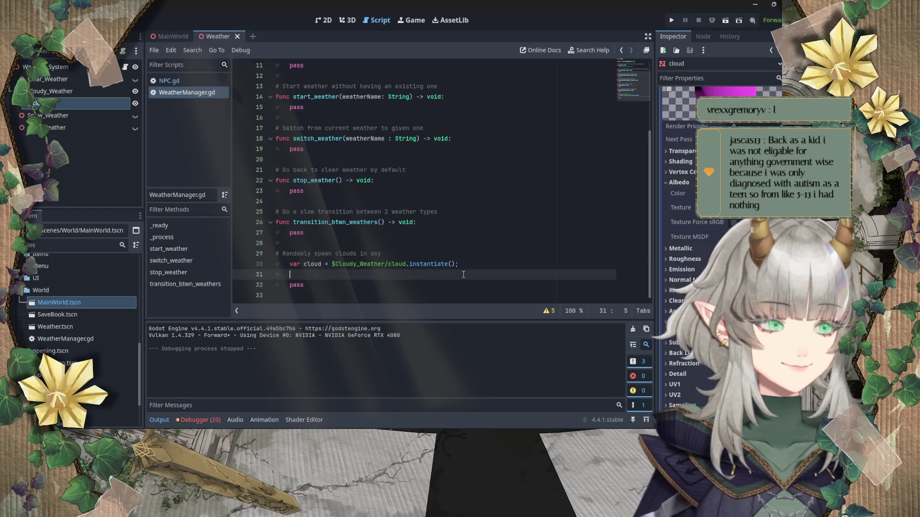
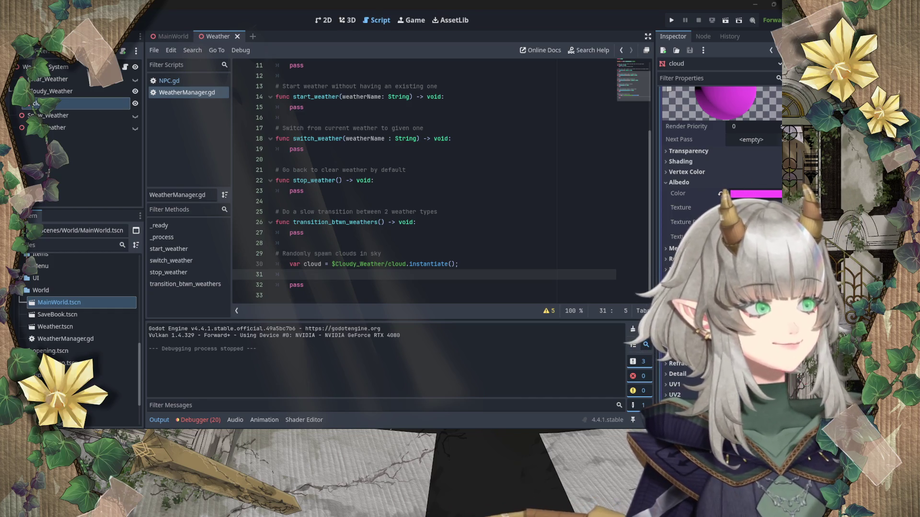
Restore the editor window, then test-run the game, walking to the purple NPC and back, and stop it
mouse_move(472, 3)
left_mouse_down()
mouse_move(488, 11)
mouse_move(489, 35)
mouse_move(398, 1)
left_mouse_up()
left_click(445, 200)
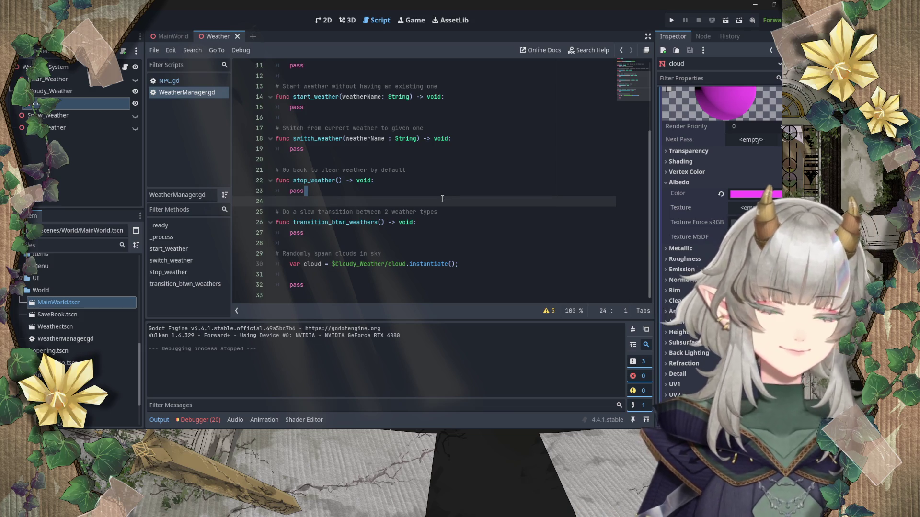
left_click(430, 274)
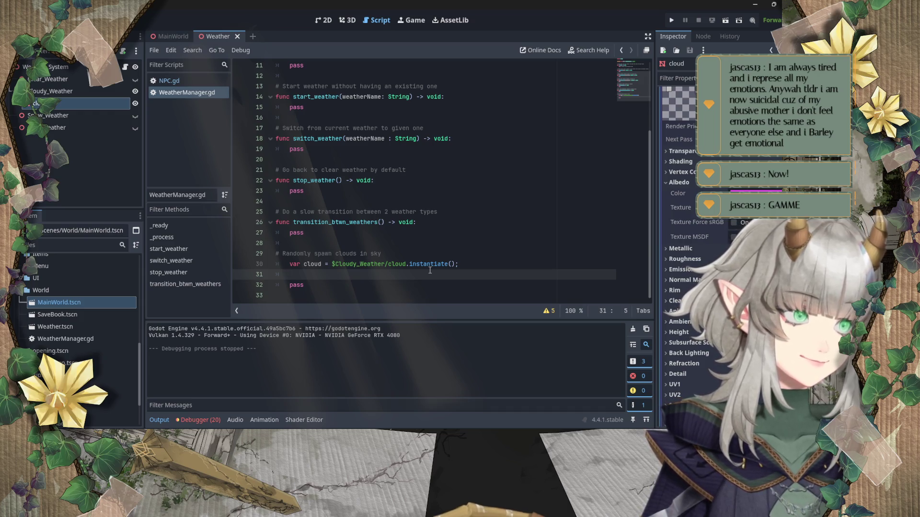
key("F5")
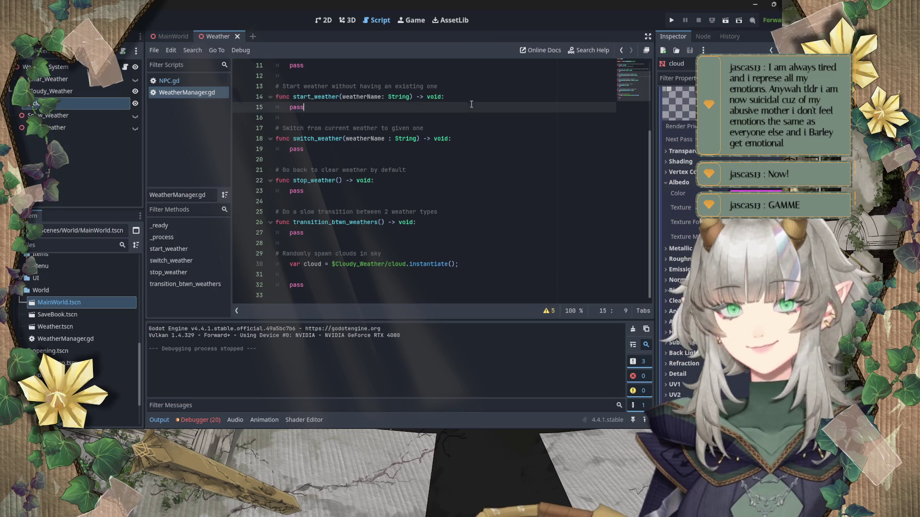
key("w")
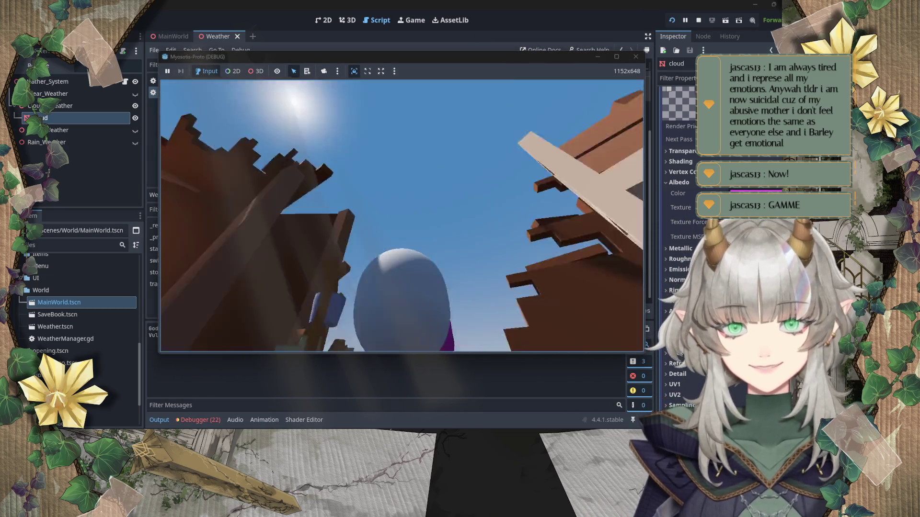
key("s")
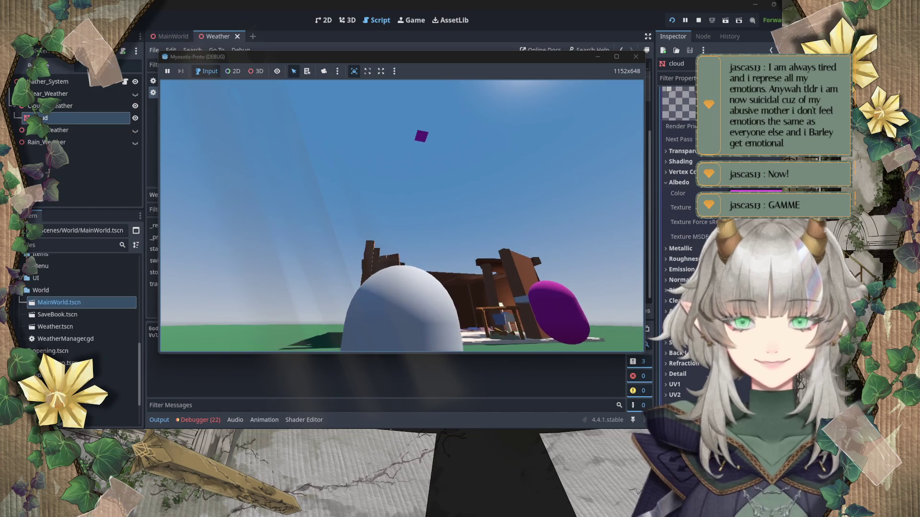
key("s")
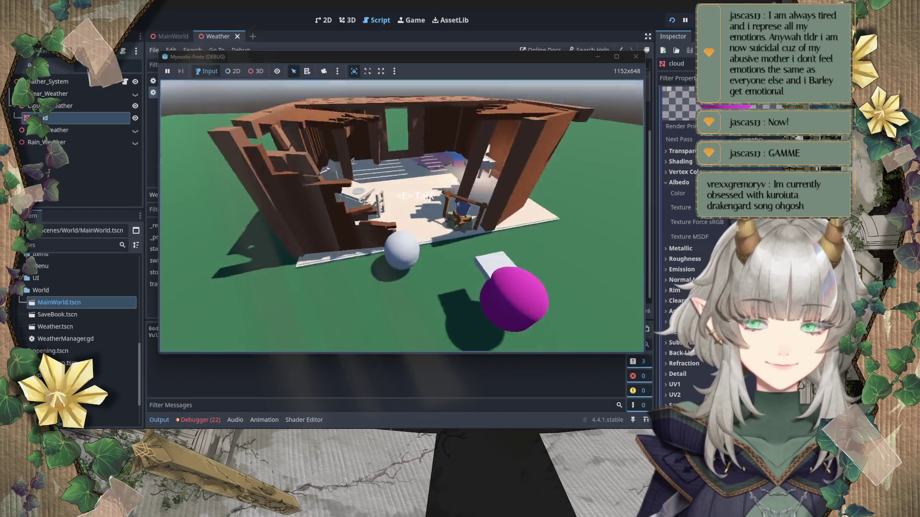
key("F8")
Write cloud.transform(-10.0 ,30.0,0.0) on line 31, save the script, and rerun the game
left_click(421, 213)
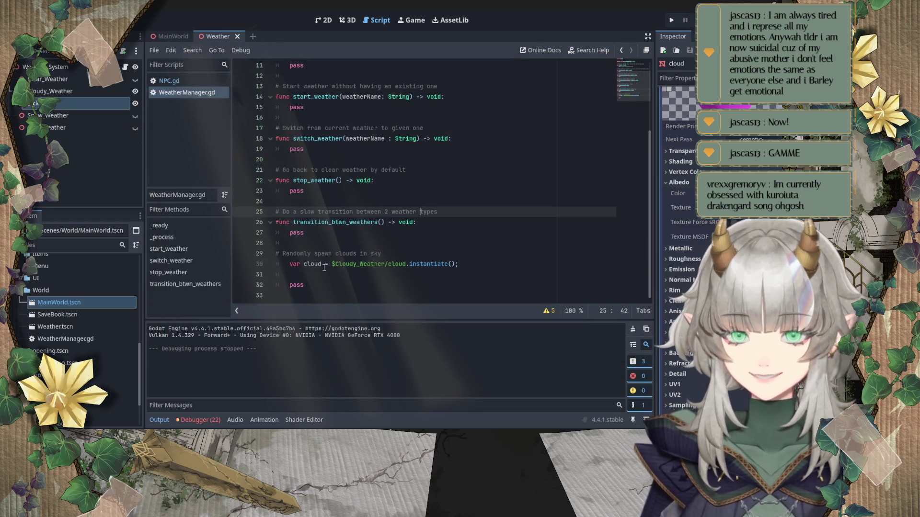
left_click(321, 275)
type("loud.transform()")
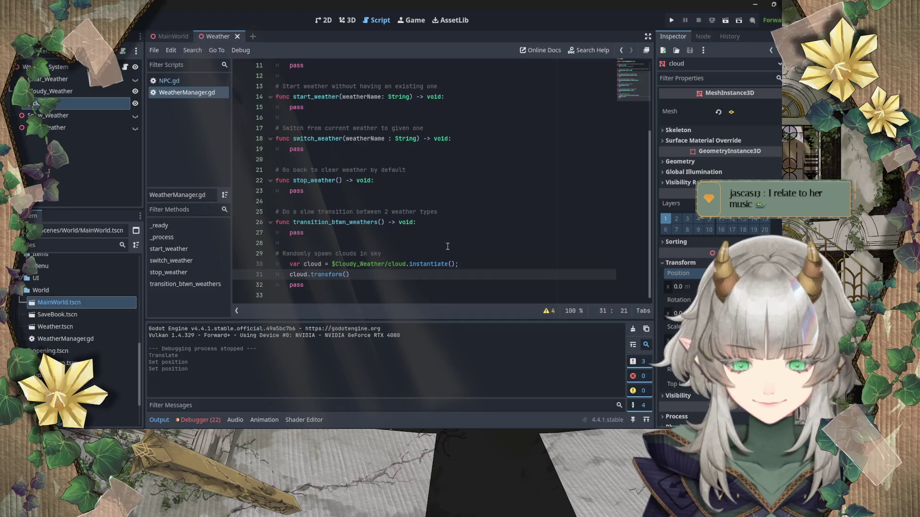
type(".0 ,30.0,0.0")
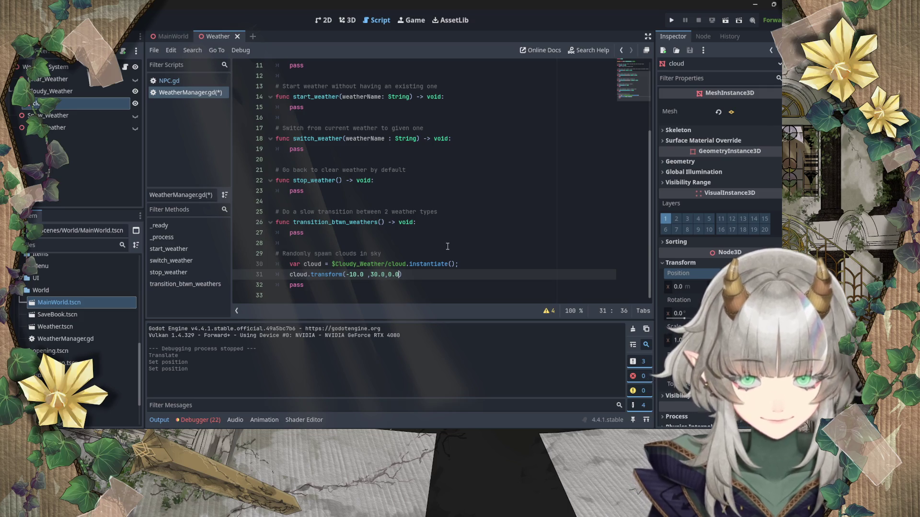
key("ctrl+s")
left_click(435, 222)
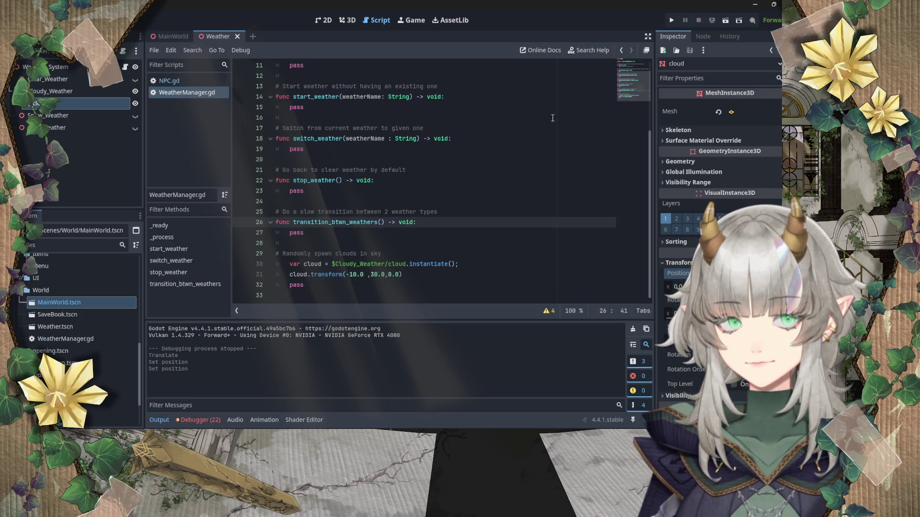
left_click(671, 20)
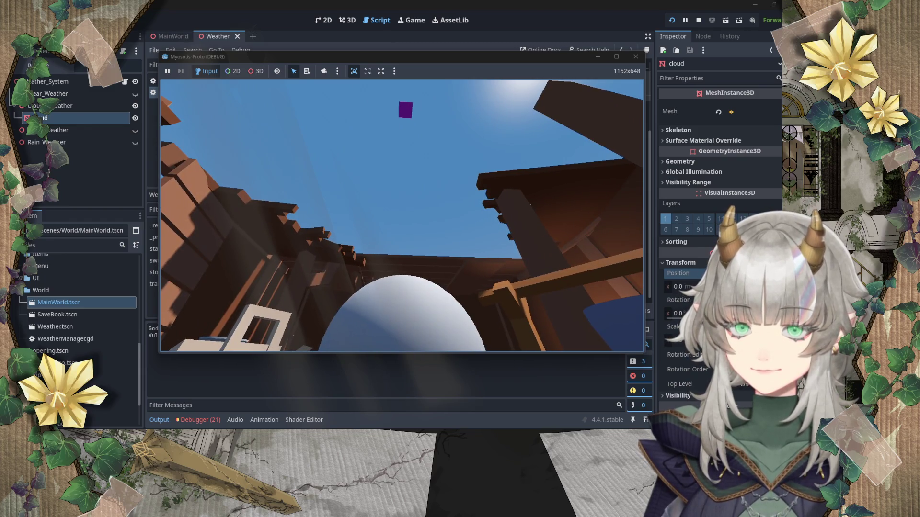
key("F8")
left_click(317, 254)
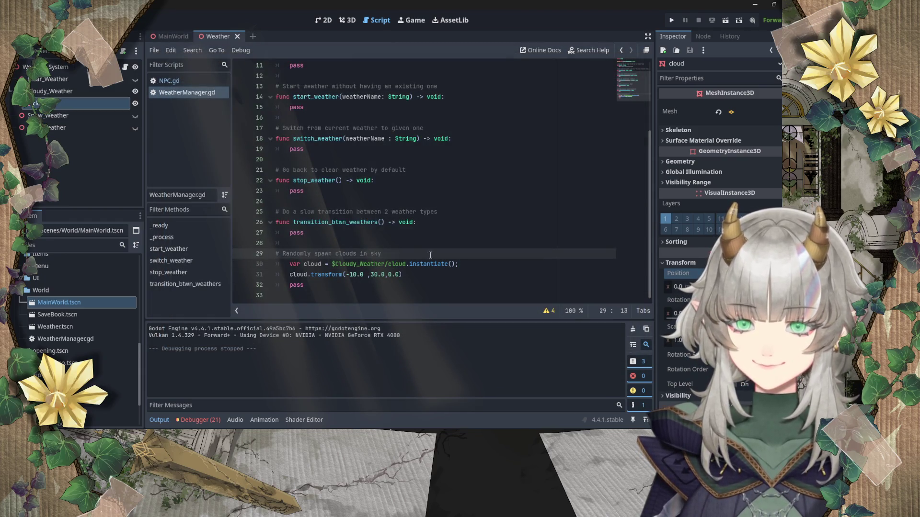
left_click(344, 224)
left_click(502, 272)
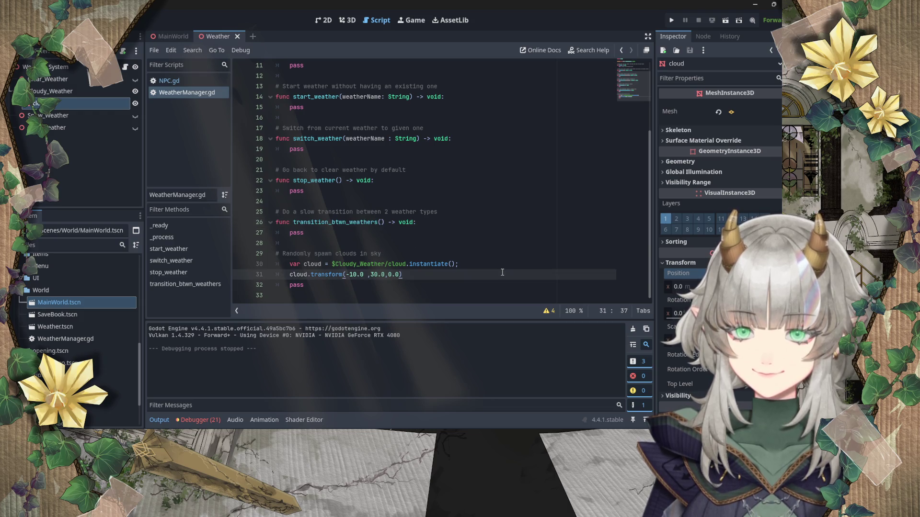
left_click_drag(502, 285, 503, 223)
left_click(524, 257)
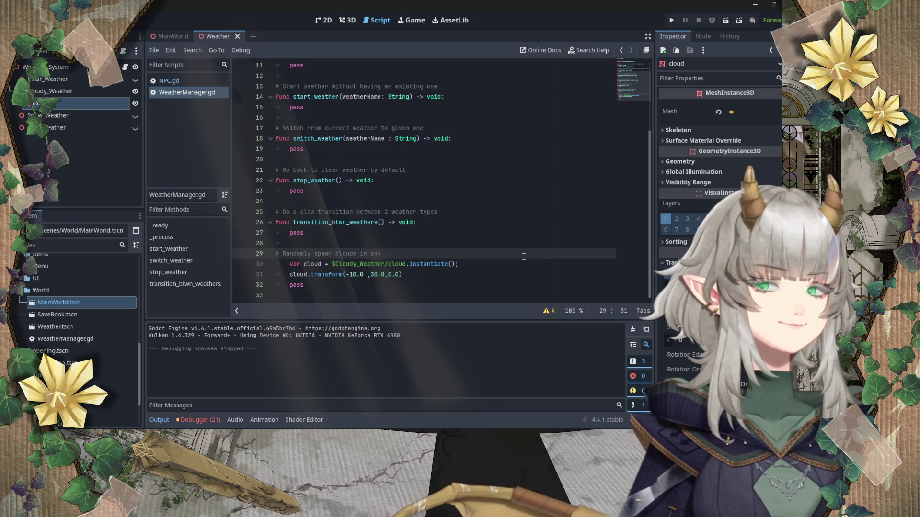
left_click_drag(296, 254, 451, 305)
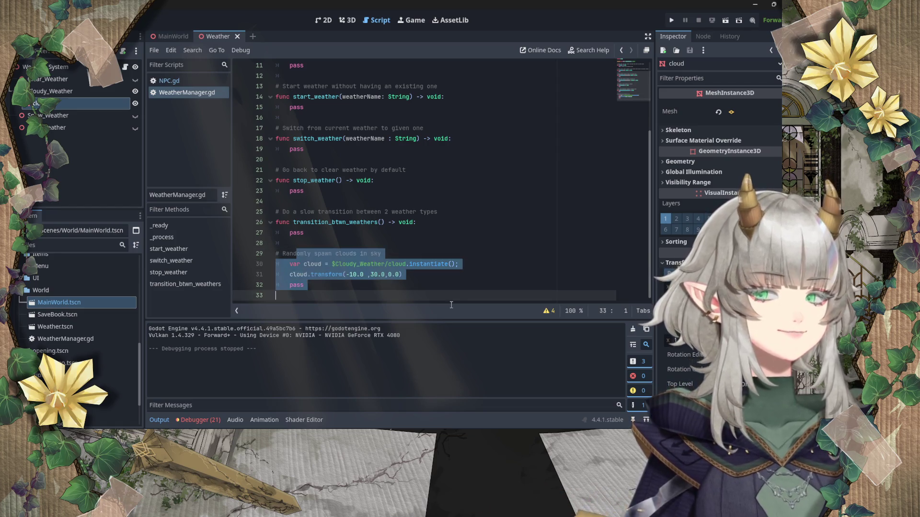
left_click(415, 253)
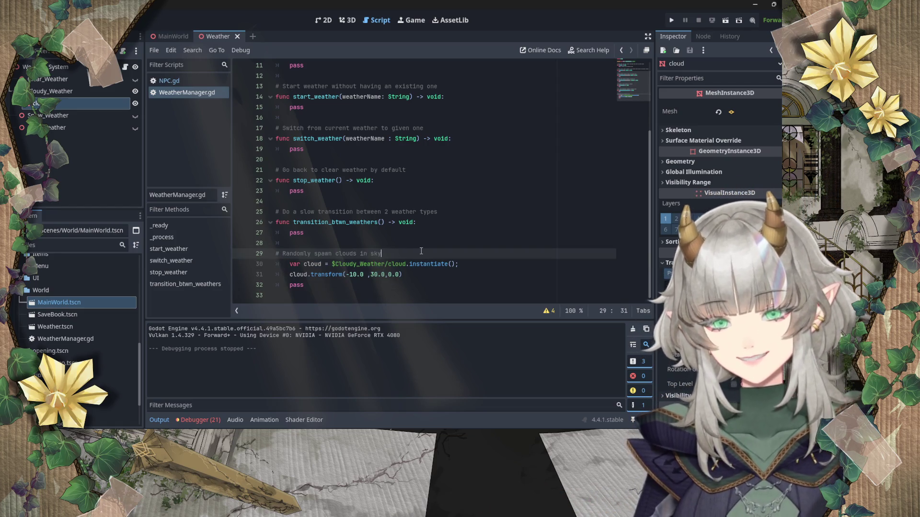
key("Return")
type("func ")
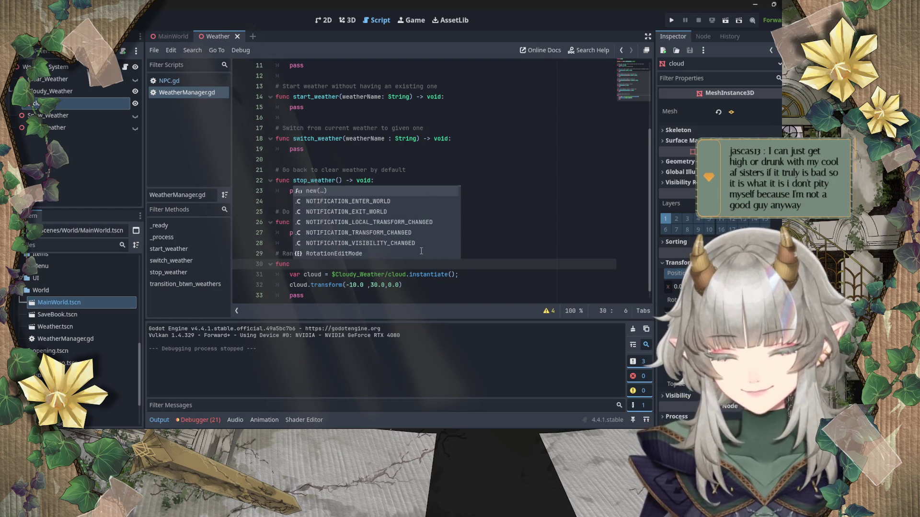
type("mov ")
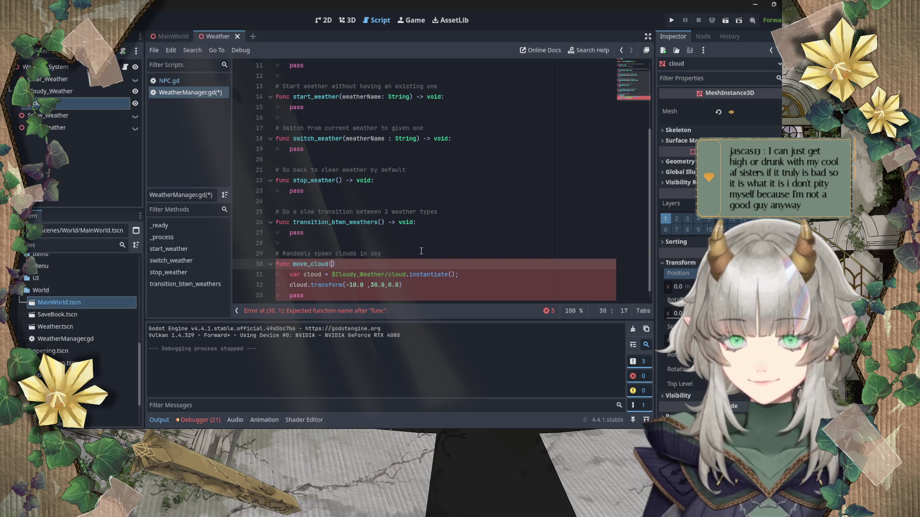
type(")")
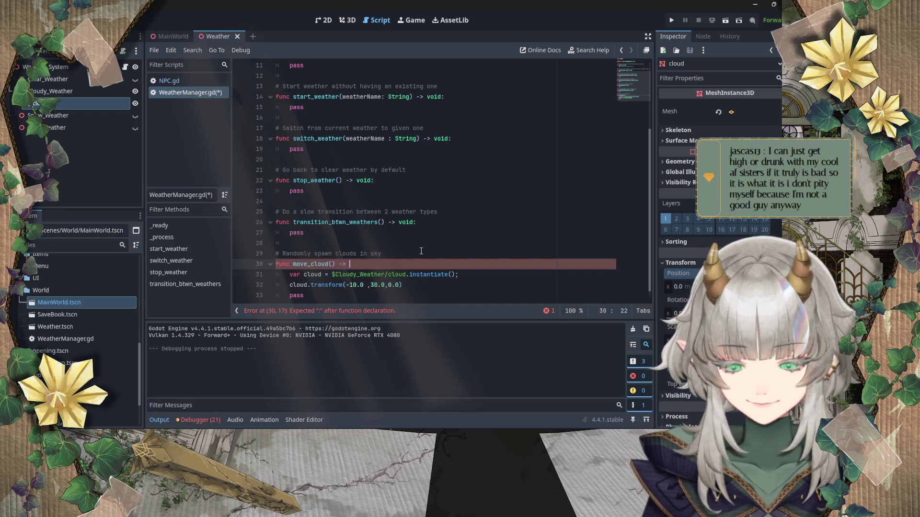
type(":")
Save WeatherManager.gd with the new func move_cloud() -> void:, then return to the _ready body
key("ctrl+s")
scroll(421, 251, "down", 1)
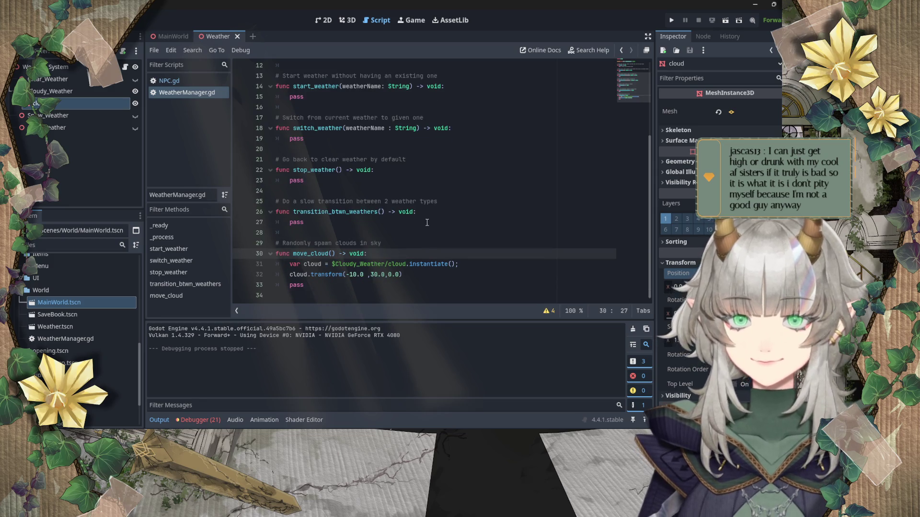
left_click(422, 212)
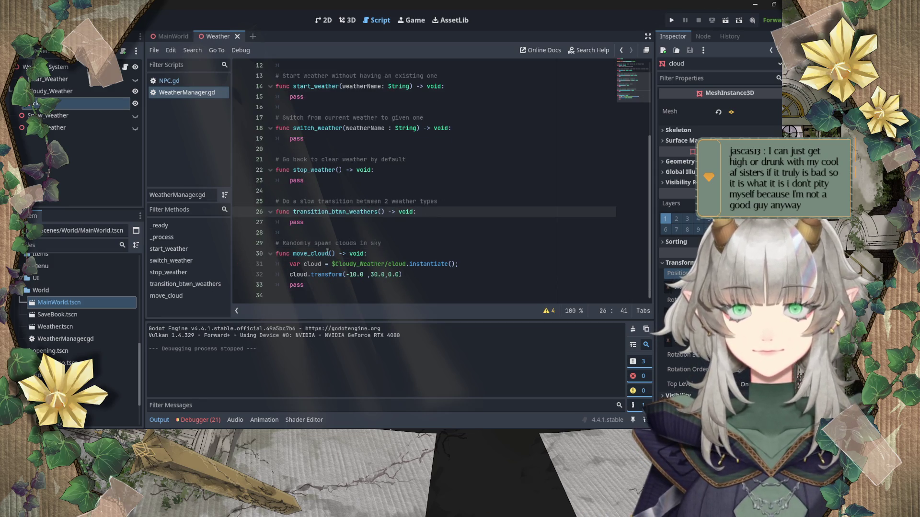
double_click(318, 253)
scroll(331, 238, "up", 4)
left_click(386, 128)
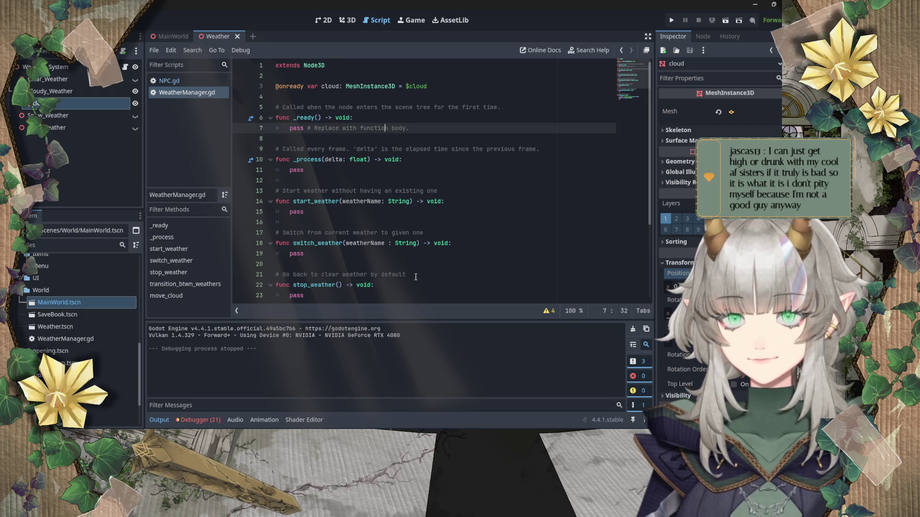
Add a move_cloud() call in _ready with a wait( line above it, and save
key("Up")
key("Return")
type("move_cloud()")
key("ctrl+shift+Return")
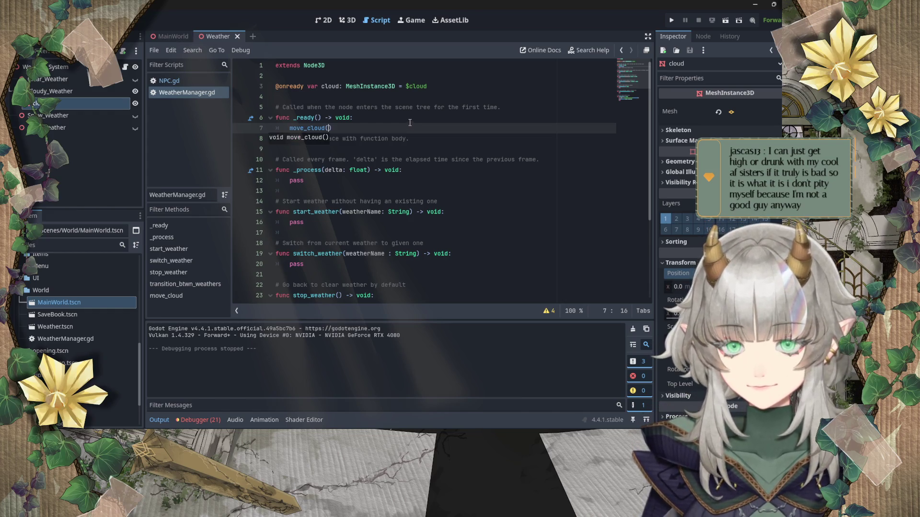
type("(")
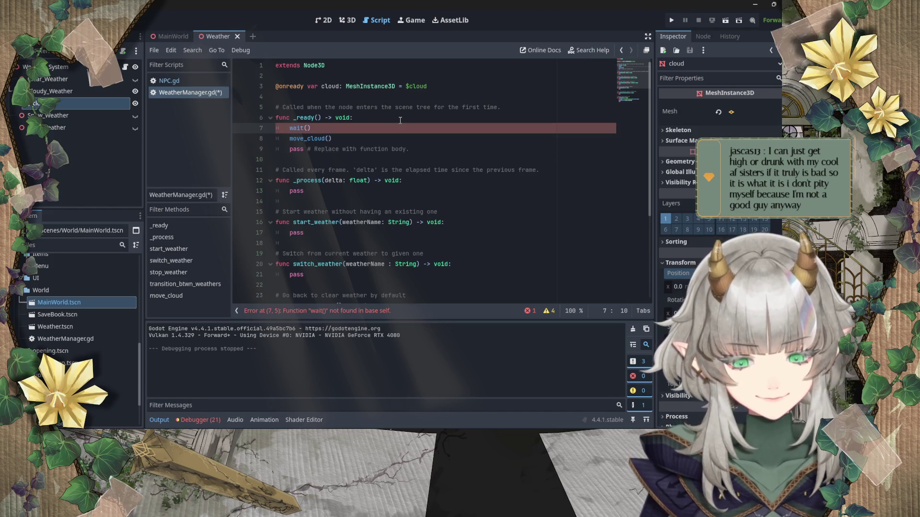
left_click_drag(409, 153, 408, 160)
key("ctrl+s")
Complete the call as wait(5.0), save again, and open NPC.gd
left_click(313, 128)
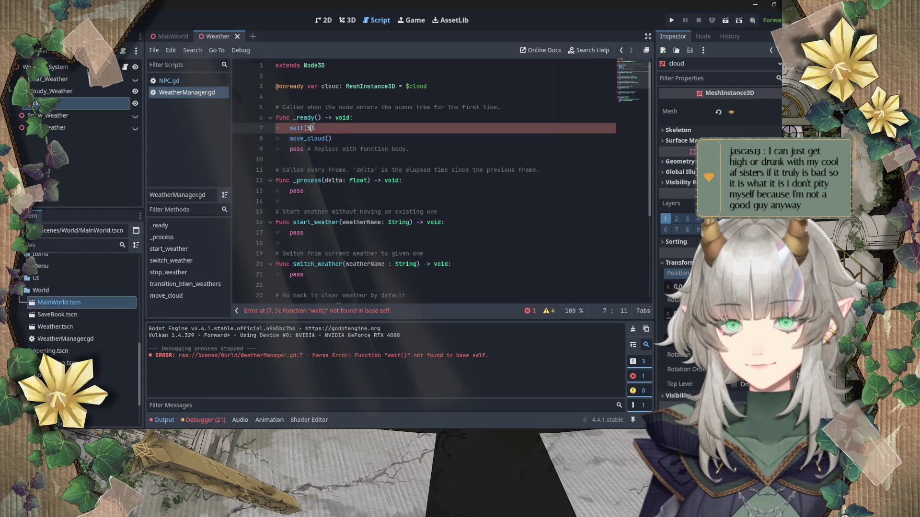
left_click(485, 171)
key("ctrl+s")
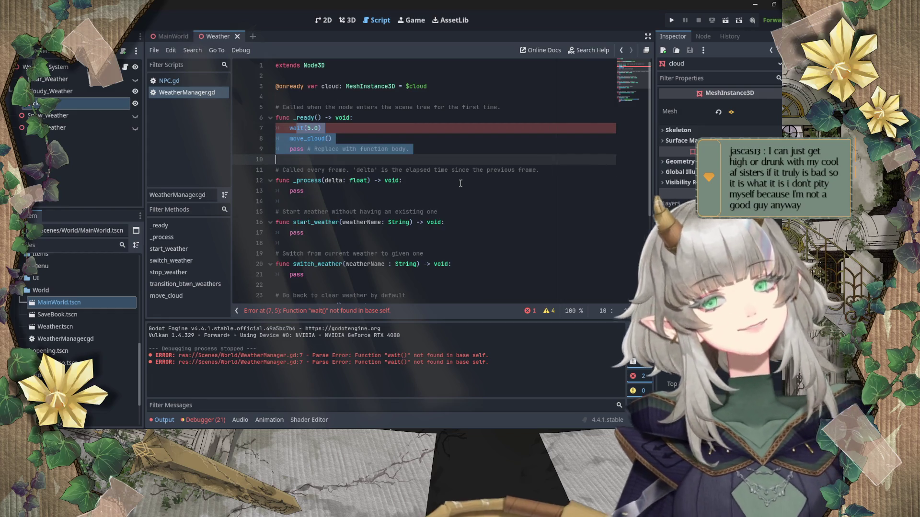
left_click(460, 181)
left_click(167, 81)
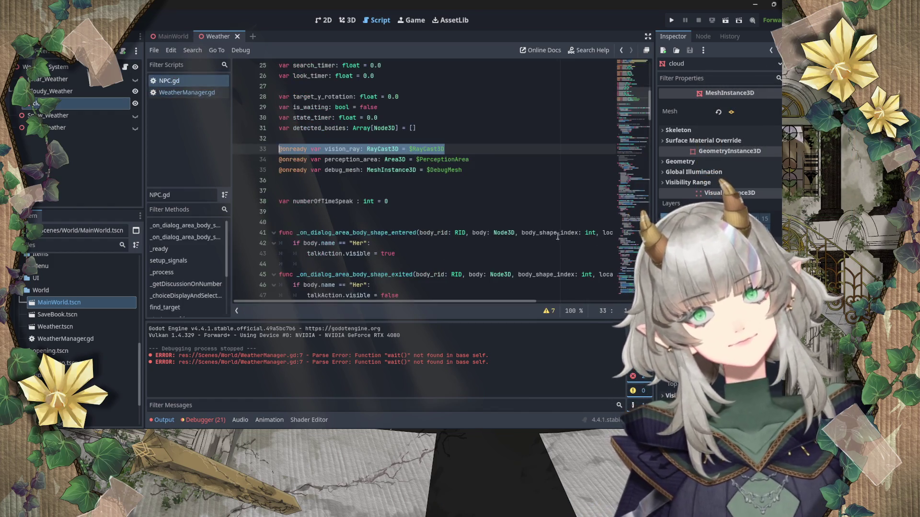
Review NPC.gd's update_states code and the search_timer countdown lines
left_click(487, 160)
scroll(475, 216, "down", 6)
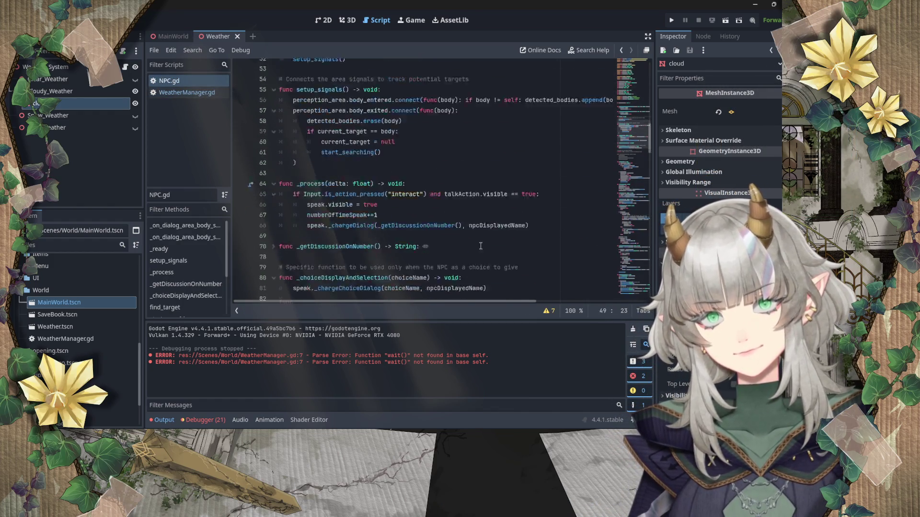
scroll(332, 135, "down", 9)
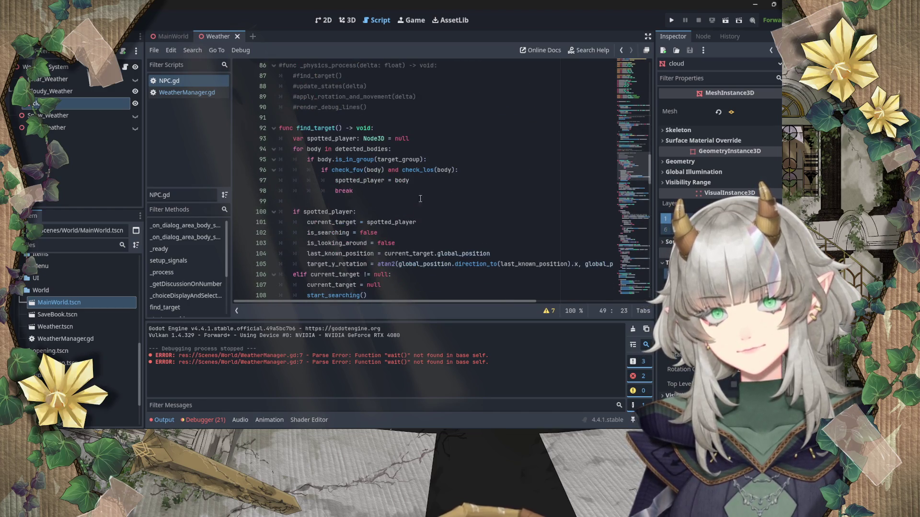
scroll(431, 187, "down", 6)
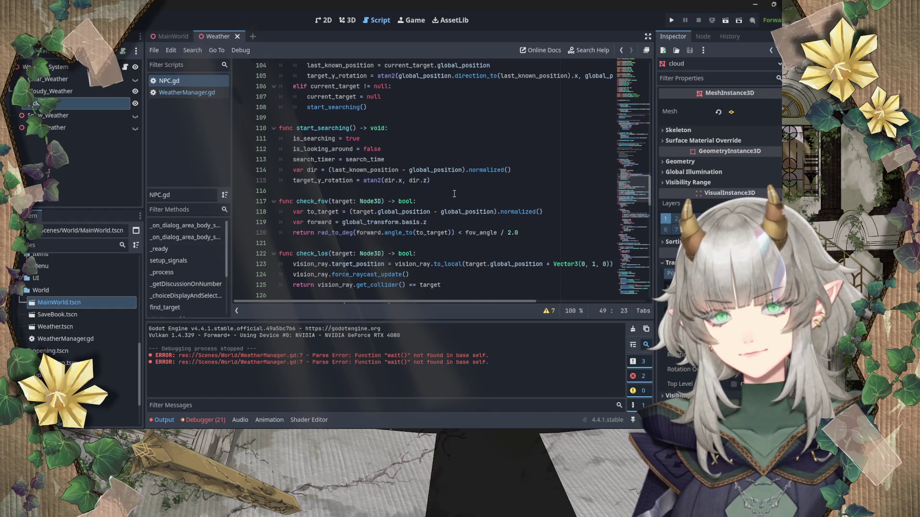
scroll(454, 193, "down", 4)
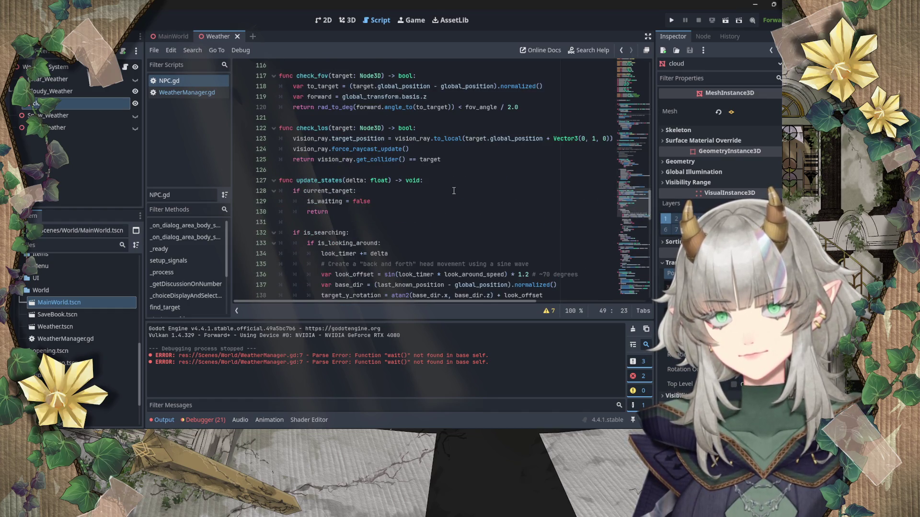
scroll(454, 190, "down", 1)
left_click_drag(307, 170, 424, 223)
scroll(508, 189, "down", 3)
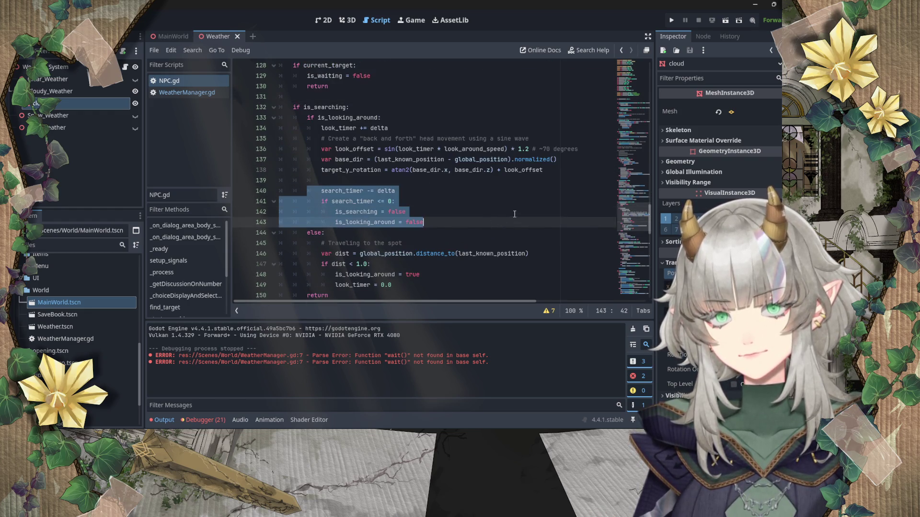
left_click(512, 209)
double_click(359, 201)
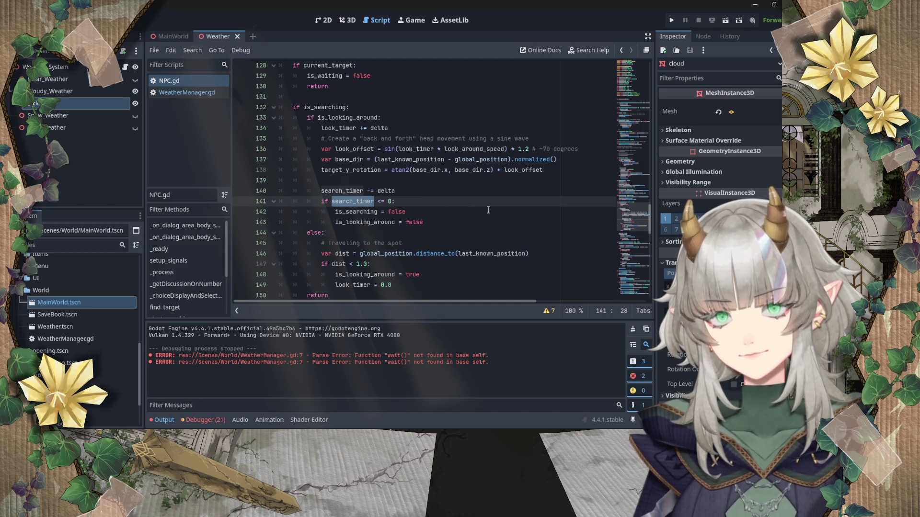
Inspect the state_timer block around lines 152–160 of NPC.gd
scroll(489, 210, "down", 2)
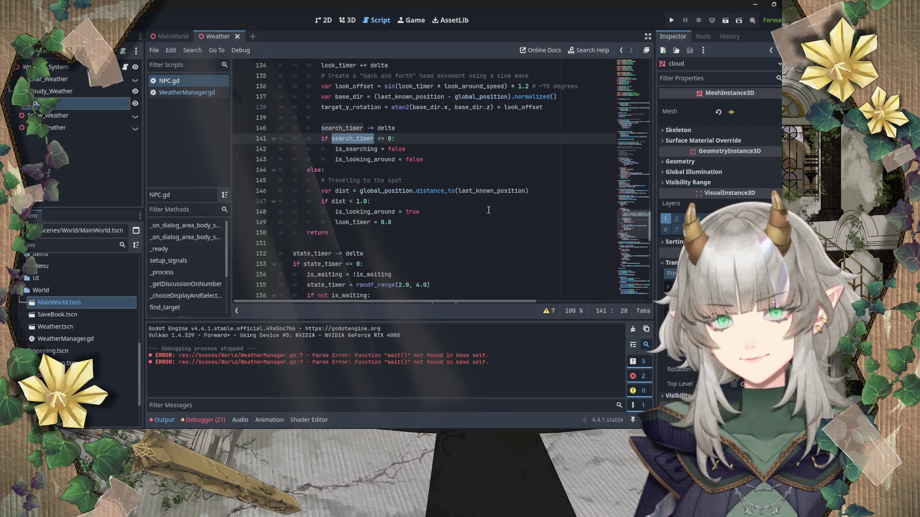
scroll(419, 213, "down", 2)
left_click(358, 163)
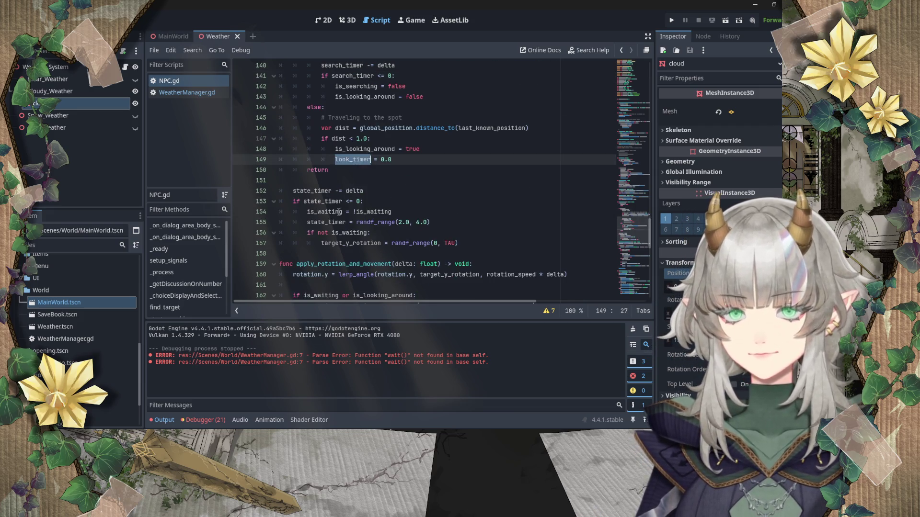
left_click(341, 212)
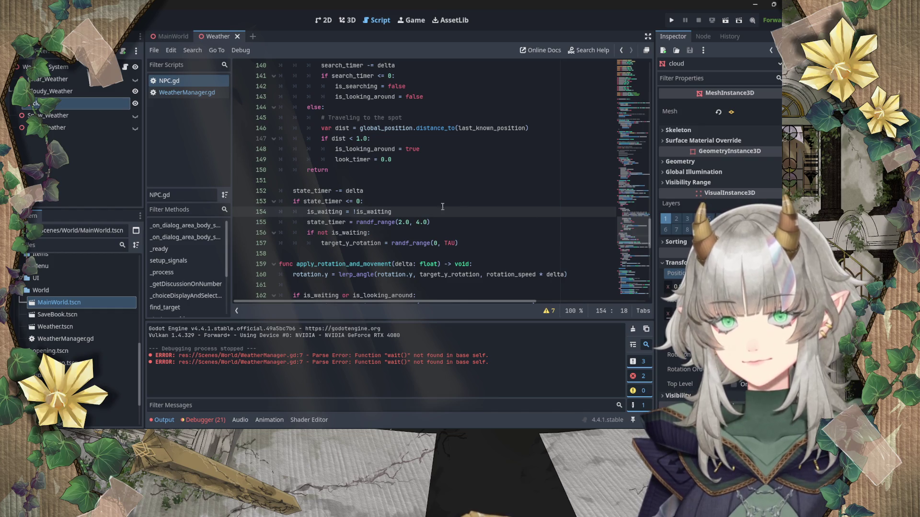
scroll(567, 245, "down", 2)
left_click_drag(288, 128, 431, 211)
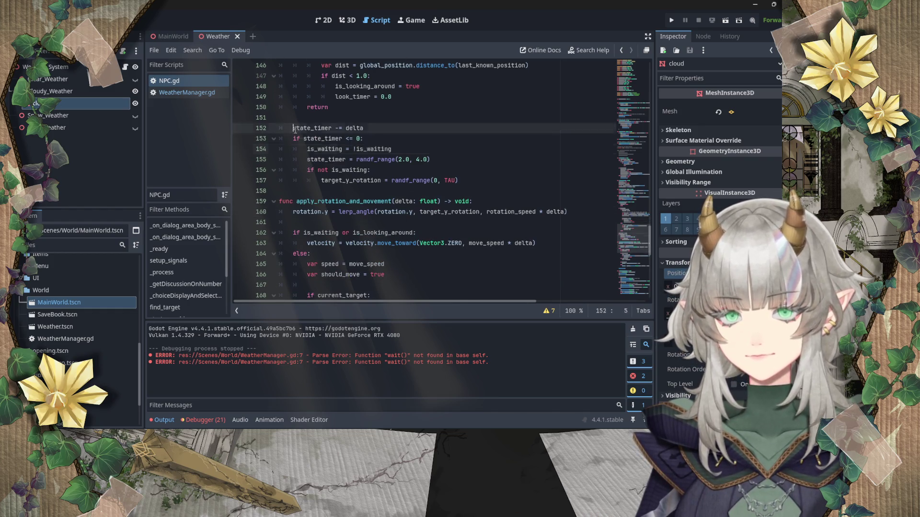
left_click(371, 170)
left_click_drag(281, 138, 548, 194)
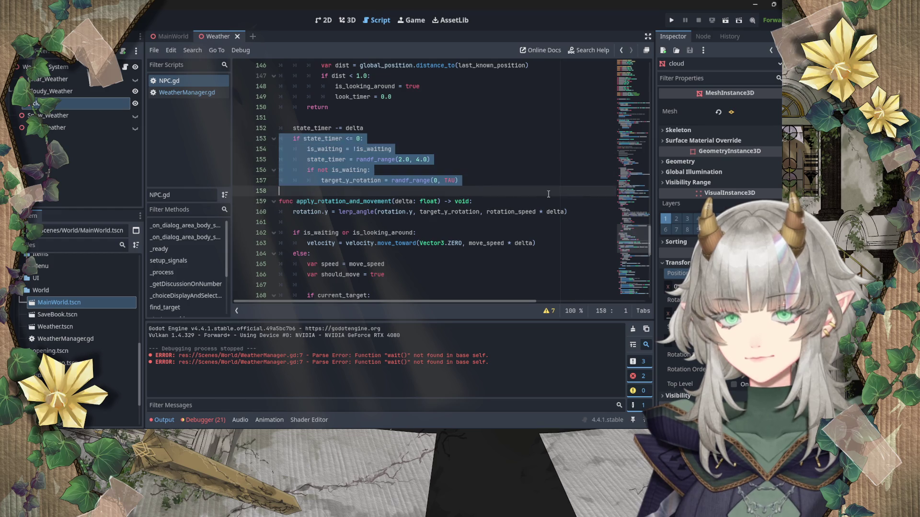
left_click(492, 262)
double_click(331, 139)
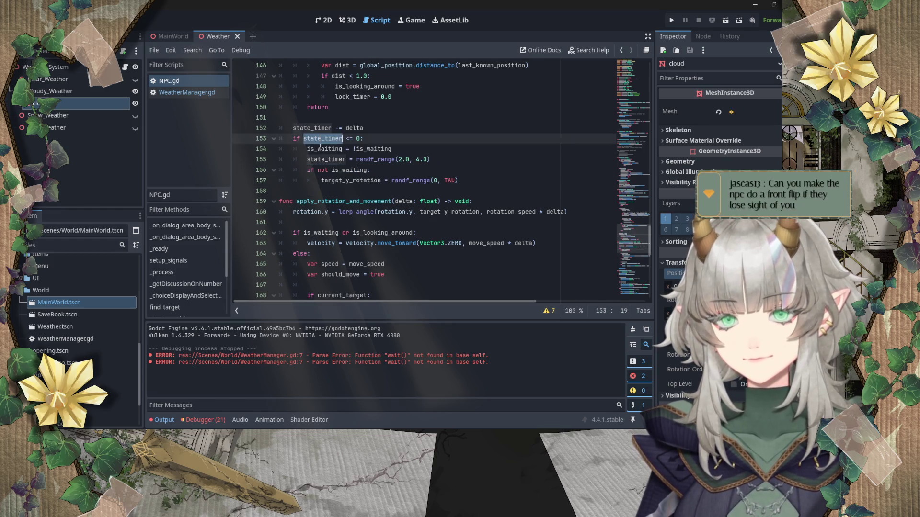
left_click(441, 236)
scroll(442, 239, "down", 5)
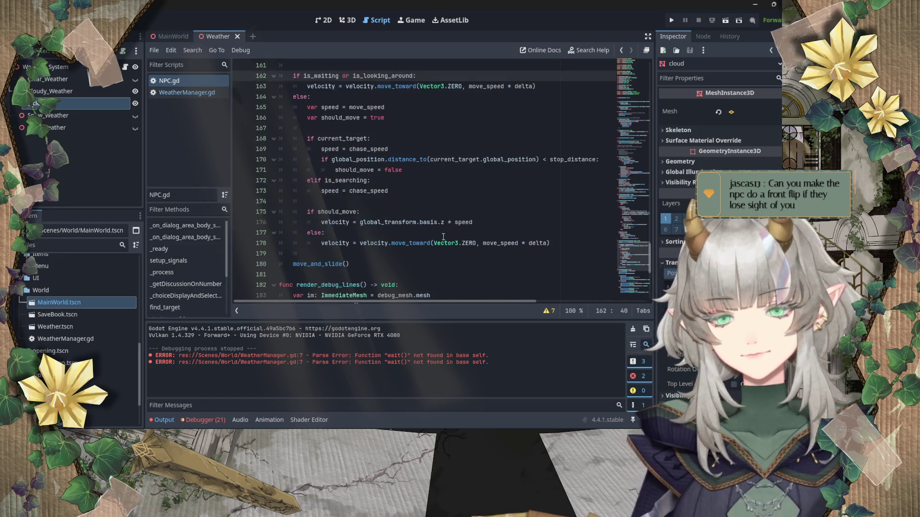
scroll(434, 201, "up", 5)
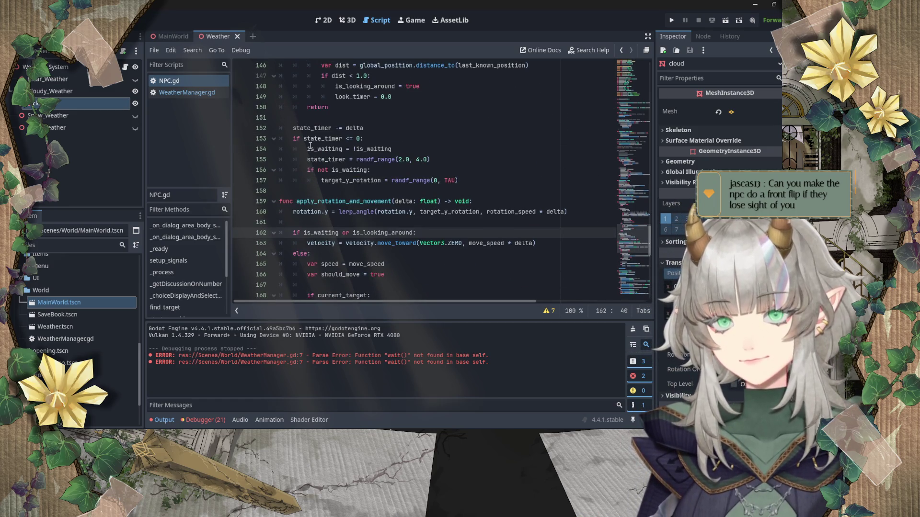
left_click(310, 146)
double_click(316, 138)
left_click(390, 180)
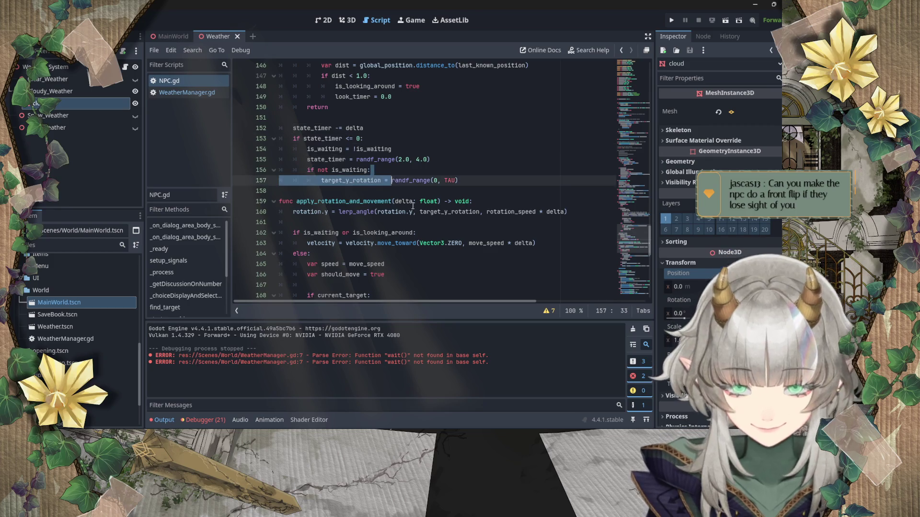
Look over the rest of NPC.gd, then switch back to WeatherManager.gd
scroll(390, 180, "down", 2)
left_click_drag(279, 87, 431, 97)
left_click(494, 192)
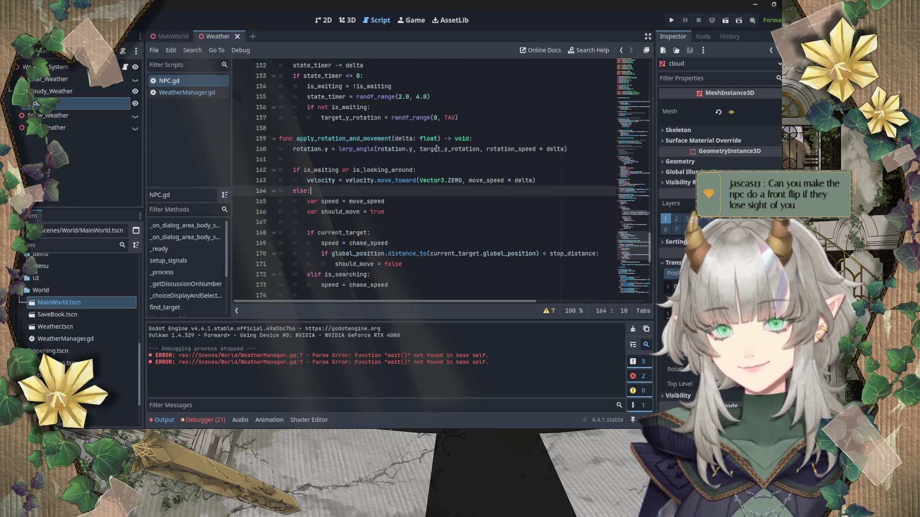
left_click(441, 224)
scroll(442, 225, "down", 4)
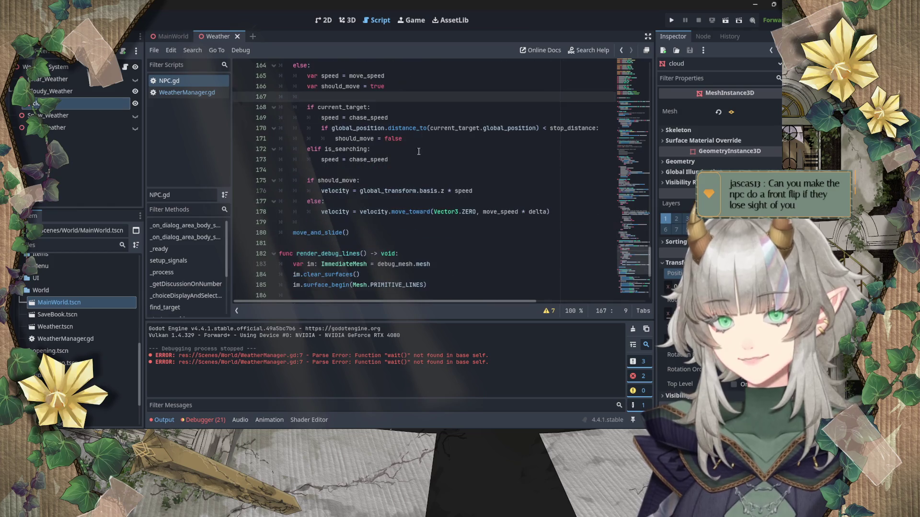
scroll(438, 190, "down", 2)
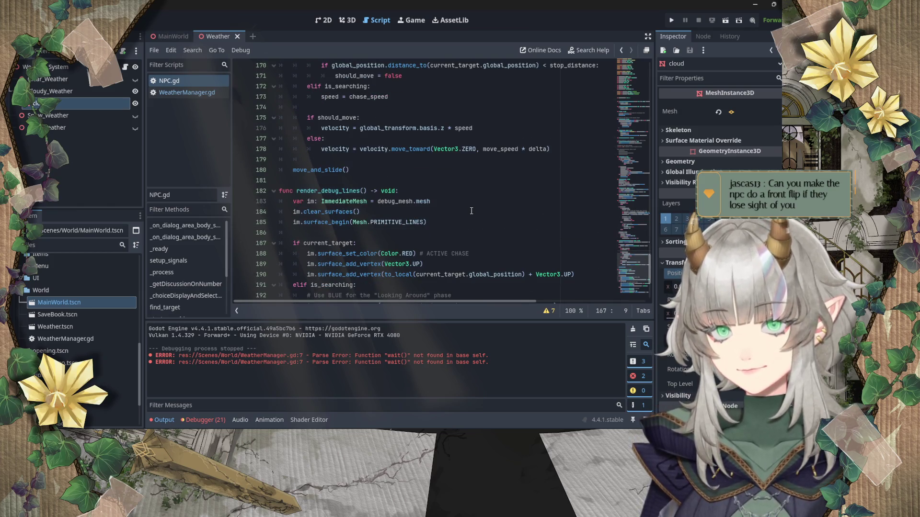
scroll(472, 211, "down", 2)
scroll(472, 210, "down", 2)
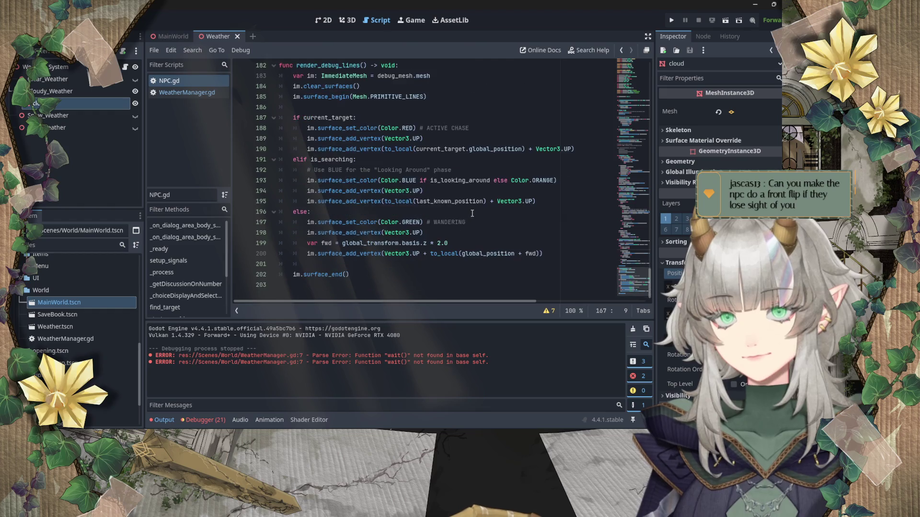
scroll(462, 217, "up", 6)
scroll(462, 217, "up", 20)
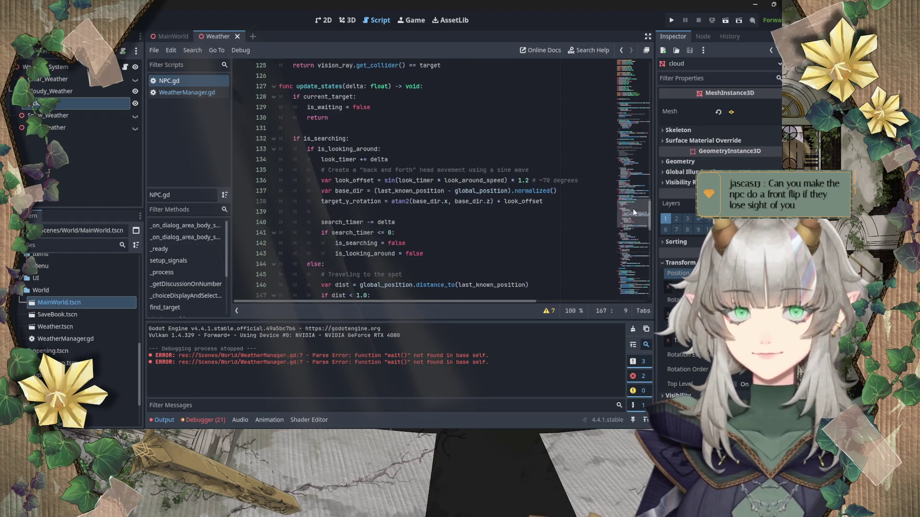
left_click(187, 92)
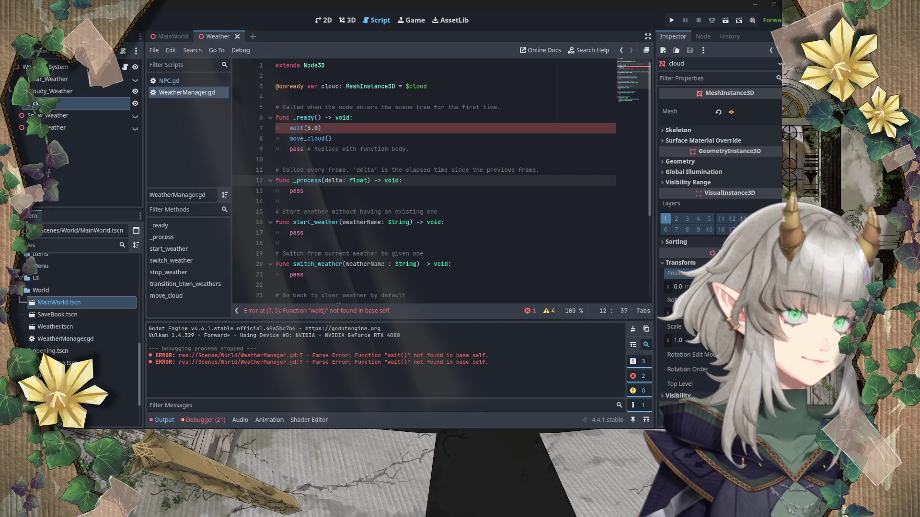
Replace wait(5.0) with await get_tree().create_timer(5.0).timeout, save, and run the game
left_click(289, 128)
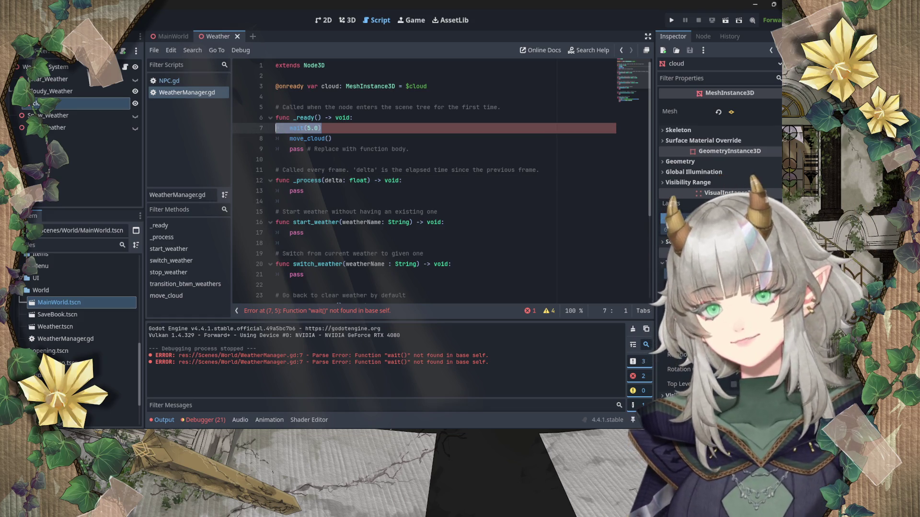
key("BackSpace")
type("await get")
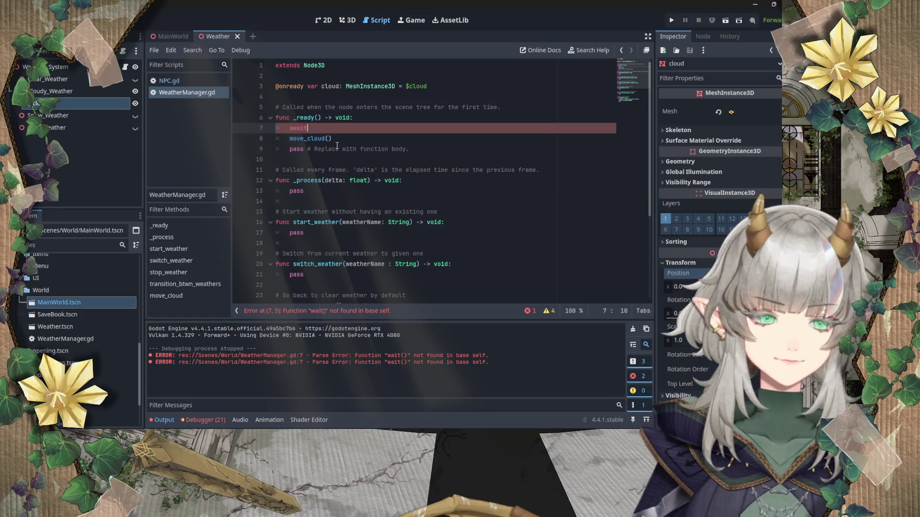
type("_tree")
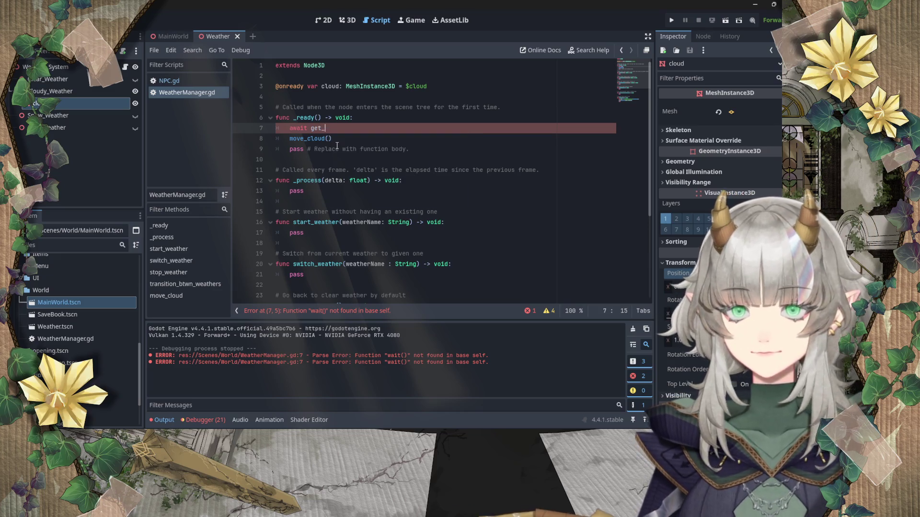
type("().")
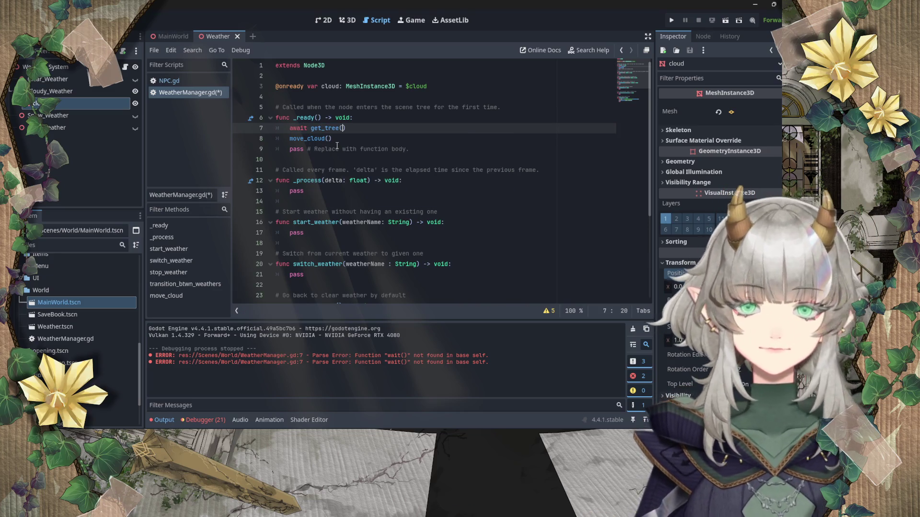
type("create")
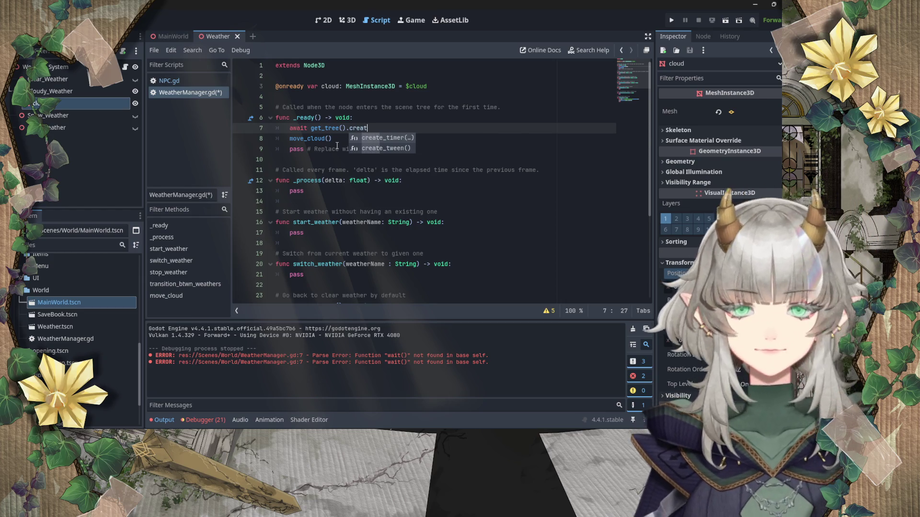
key("Return")
type("5.")
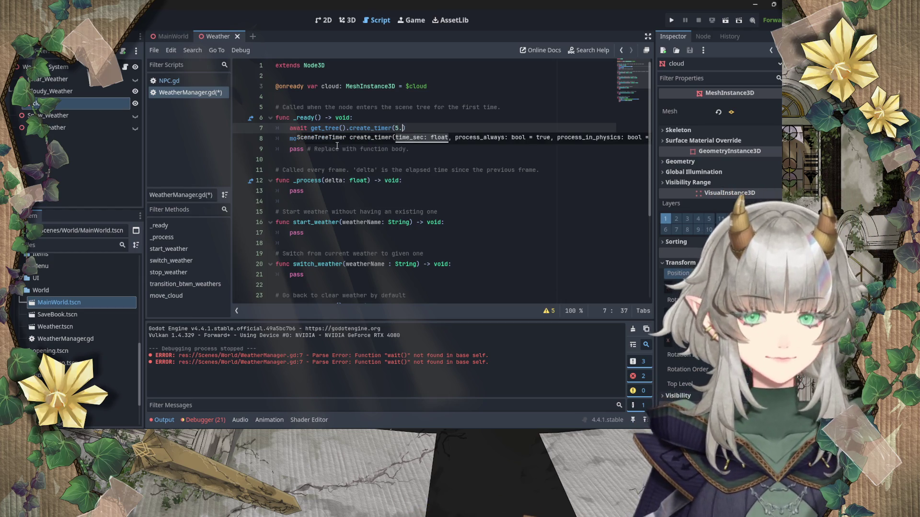
type("0)")
key("Return")
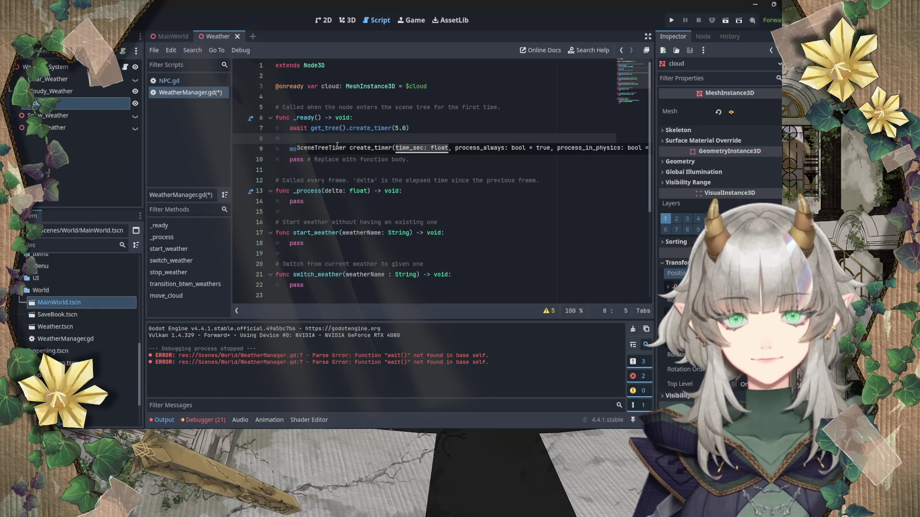
key("BackSpace")
key("BackSpace")
type(".ti")
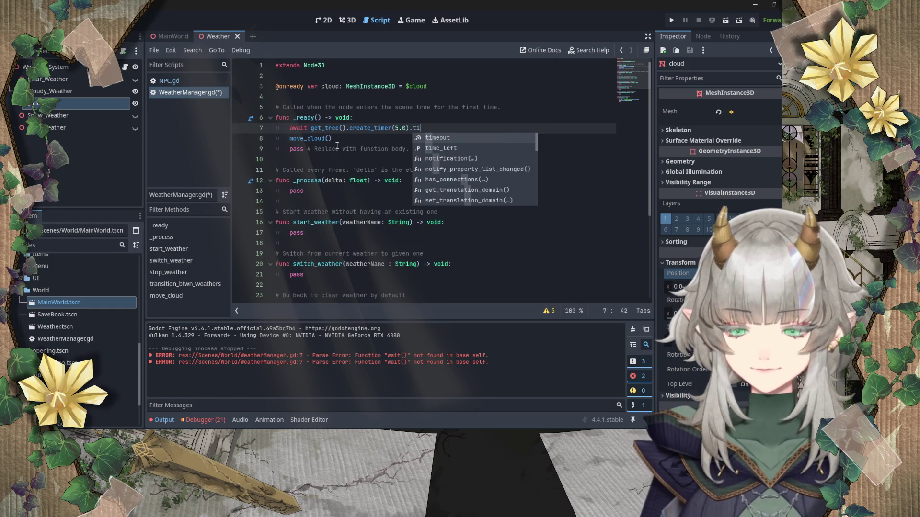
type("m")
key("Return")
key("ctrl+s")
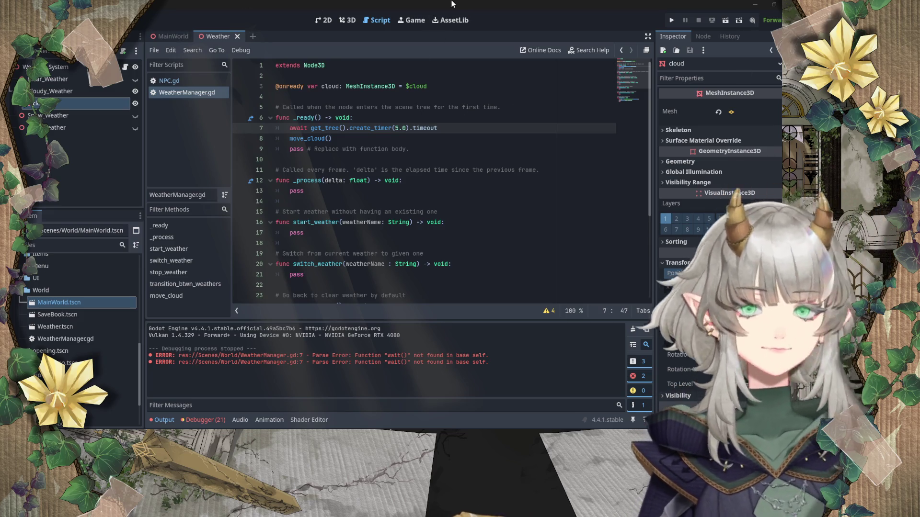
key("F5")
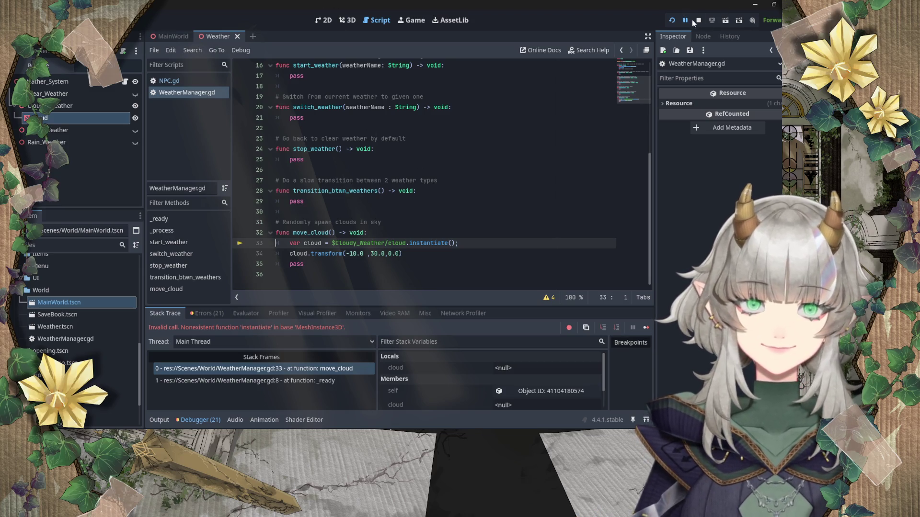
Stop the running game so the editor returns to the MainWorld 3D view
left_click_drag(398, 223, 402, 231)
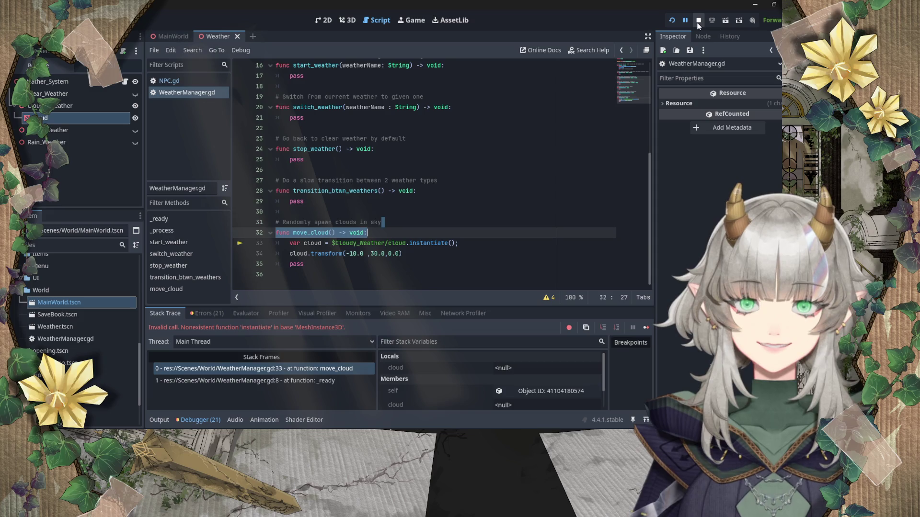
key("Up")
key("Up")
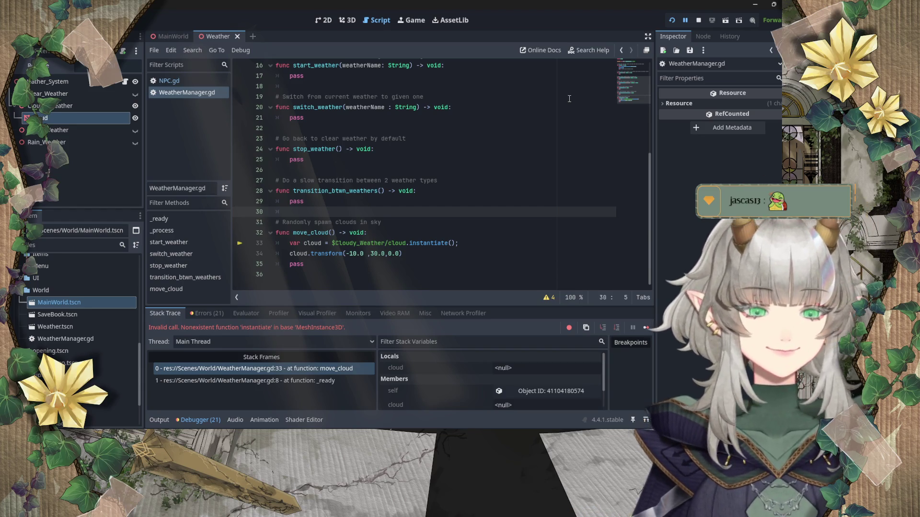
left_click(700, 21)
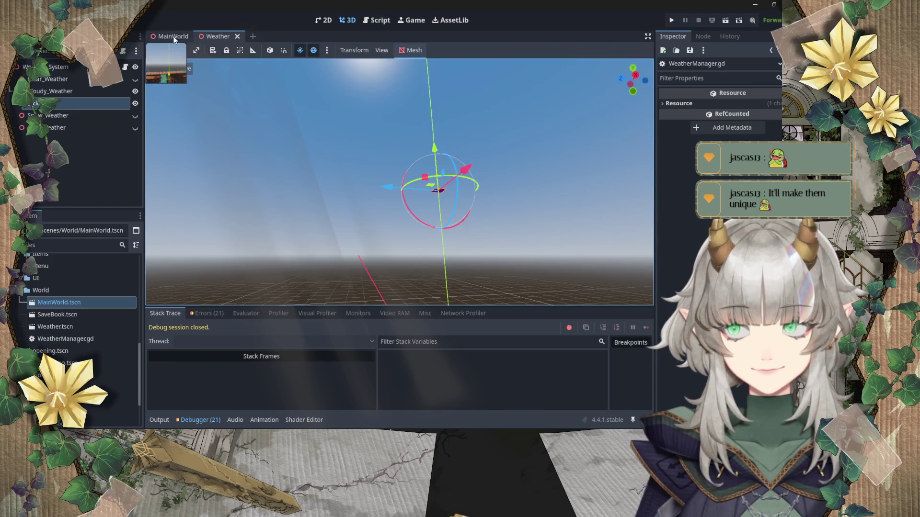
In MainWorld, raise, rotate and lower the purple NPC capsule, save, then rotate it about 24 degrees
left_click(172, 37)
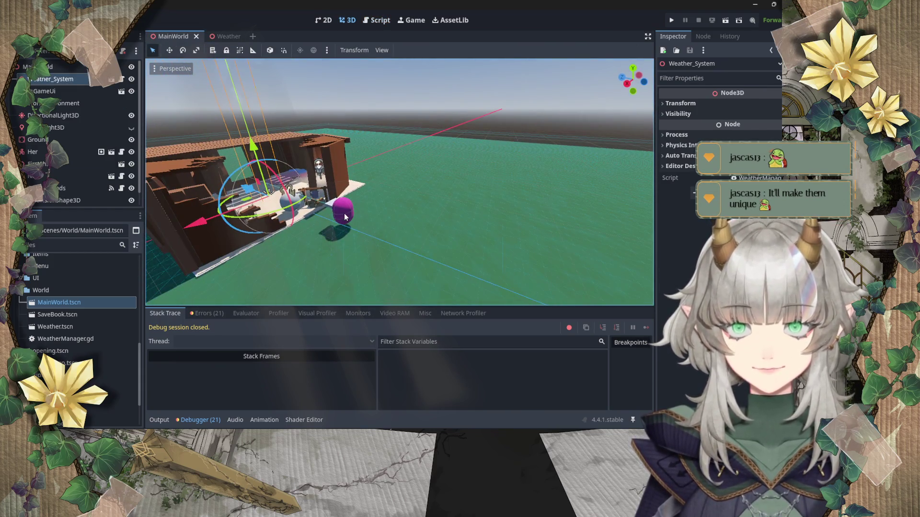
left_click(345, 216)
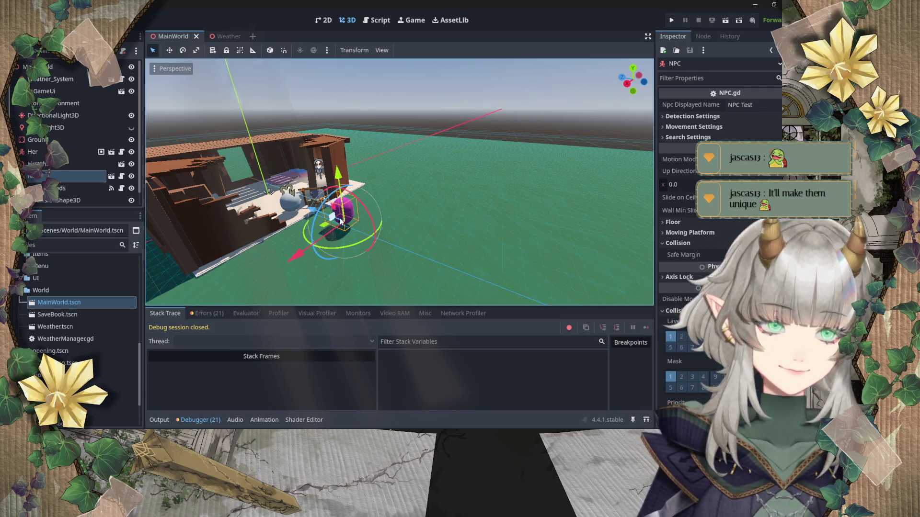
left_click_drag(340, 179, 337, 163)
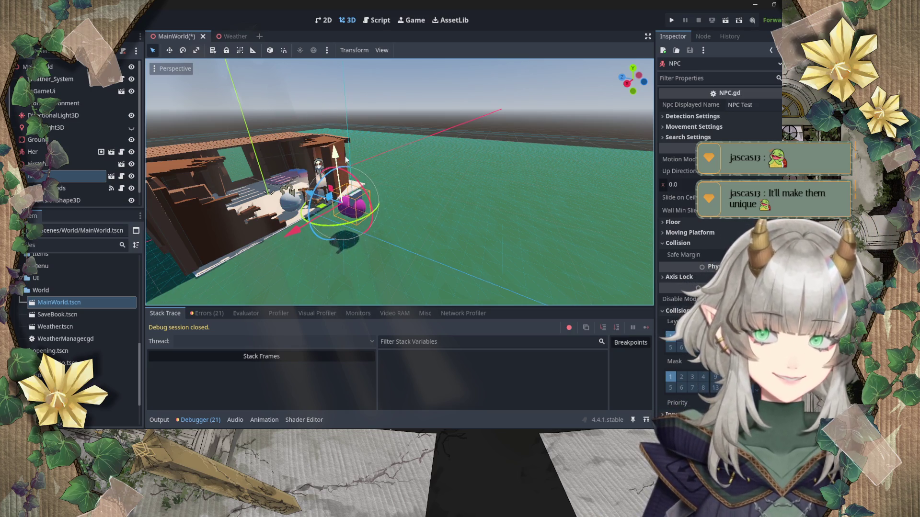
left_click_drag(364, 218, 374, 199)
left_click_drag(334, 144, 338, 186)
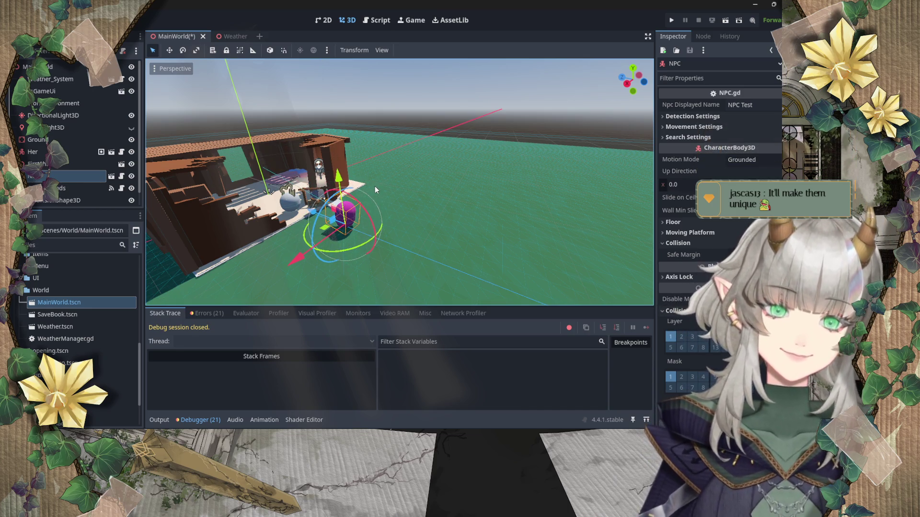
key("ctrl+z")
key("ctrl+shift+z")
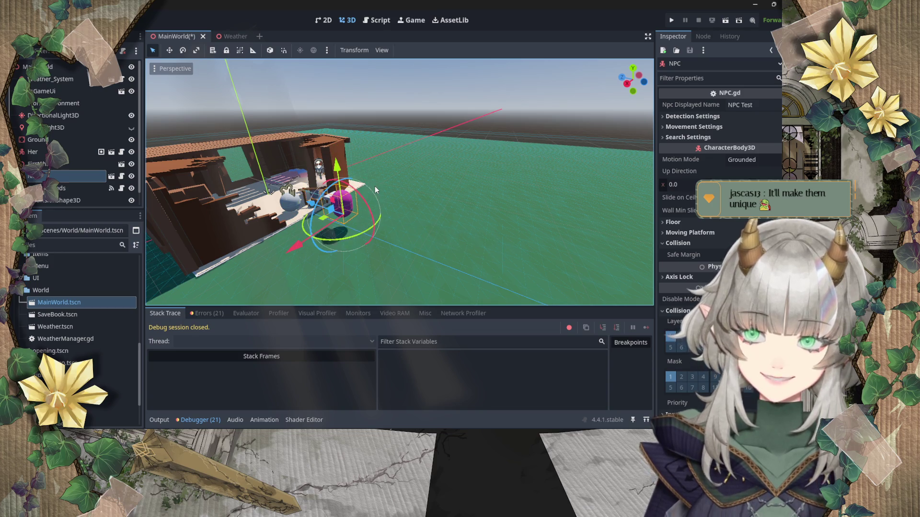
key("ctrl+s")
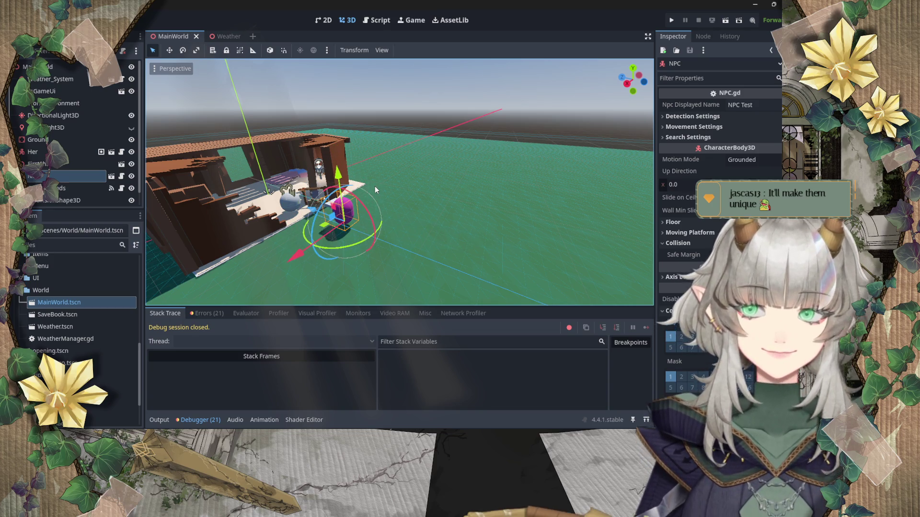
scroll(379, 246, "up", 2)
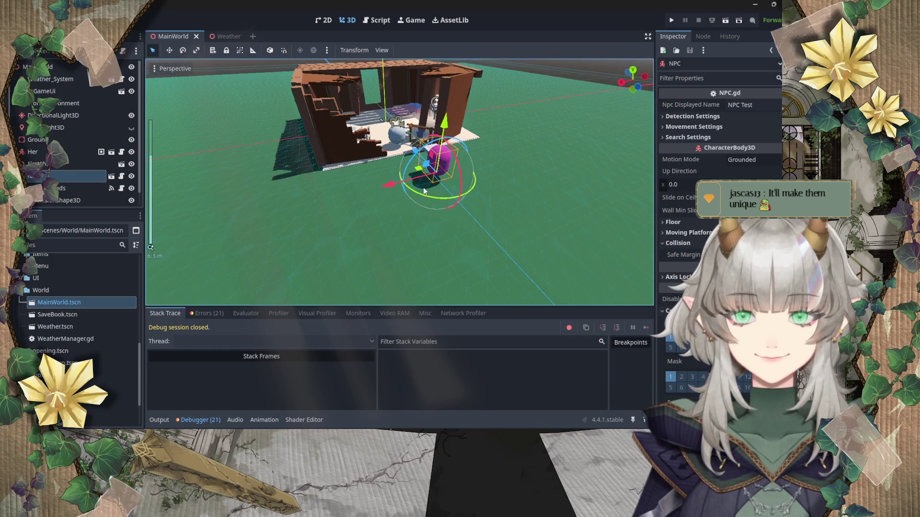
mouse_move(426, 191)
left_mouse_down()
mouse_move(434, 202)
mouse_move(421, 191)
left_mouse_up()
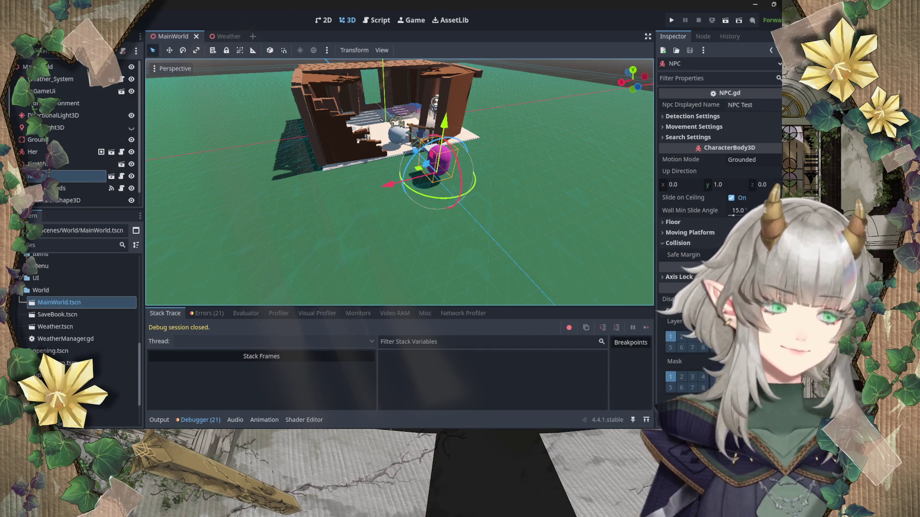
From the Weather scene, open WeatherManager.gd at line 33 and run the project again
left_click(227, 39)
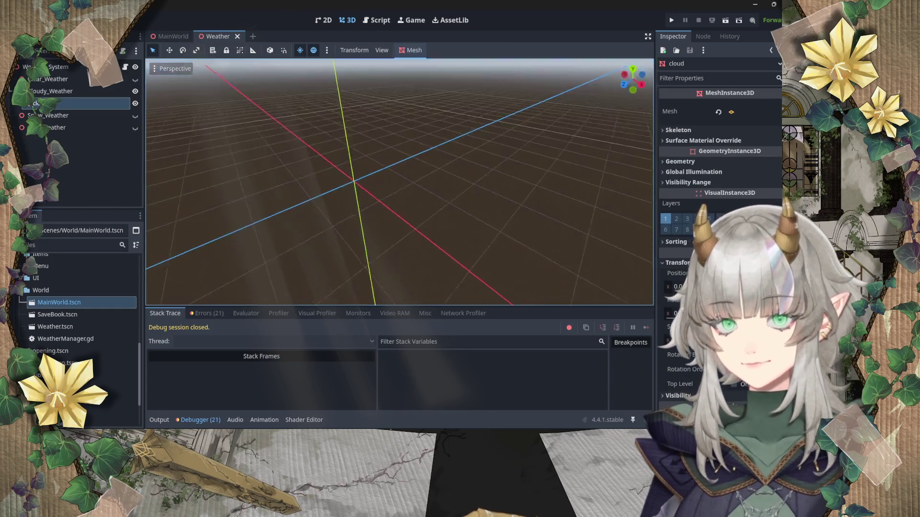
left_click(376, 20)
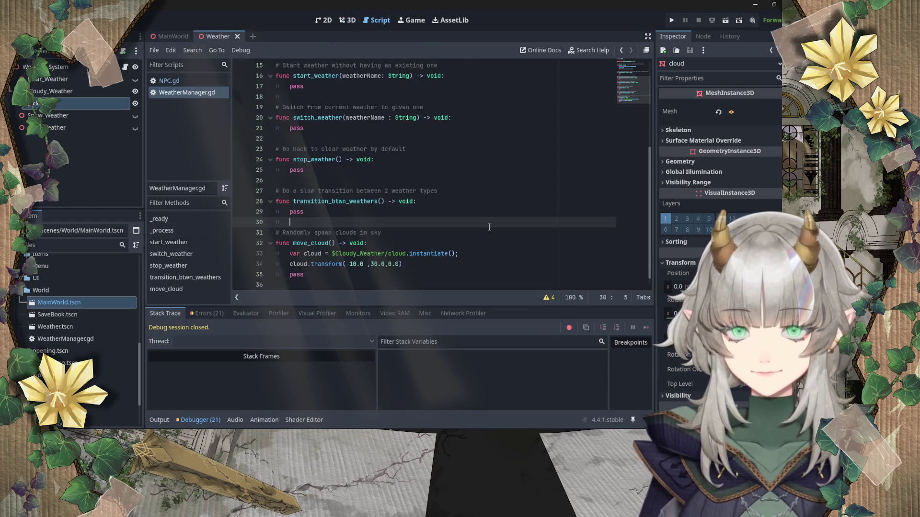
left_click(362, 253)
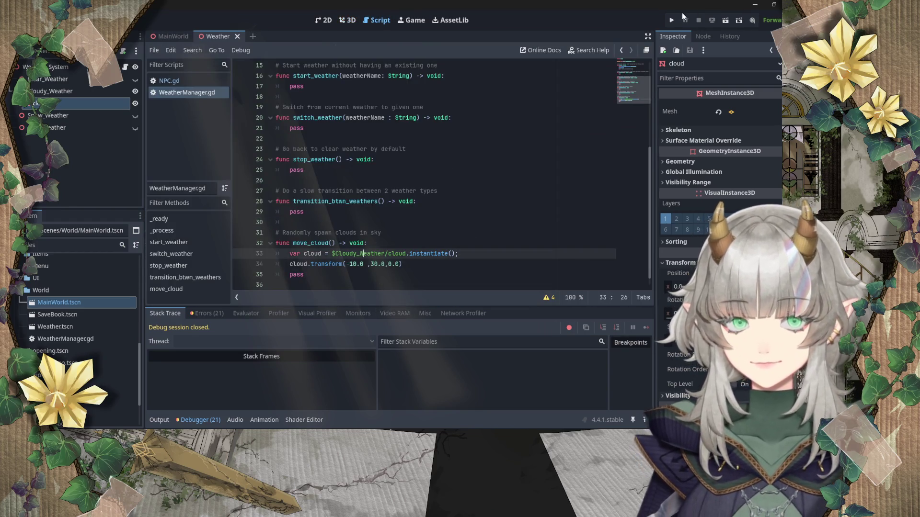
left_click(671, 19)
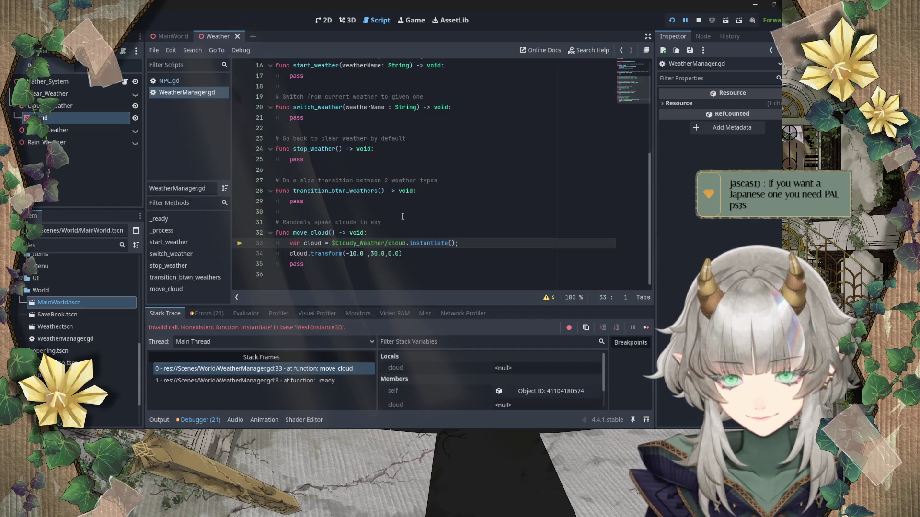
Comment out line 33 with # and rerun the game
left_click(288, 242)
type("#")
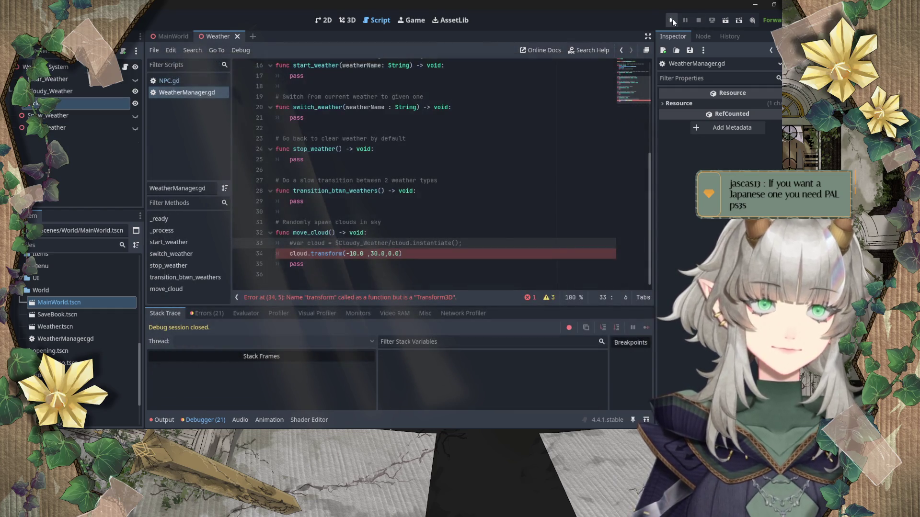
left_click(672, 19)
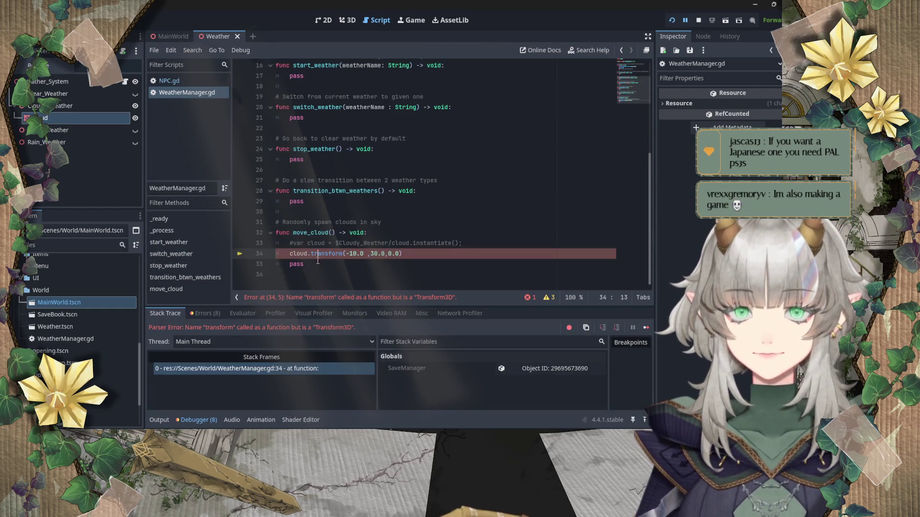
double_click(298, 254)
key("Left")
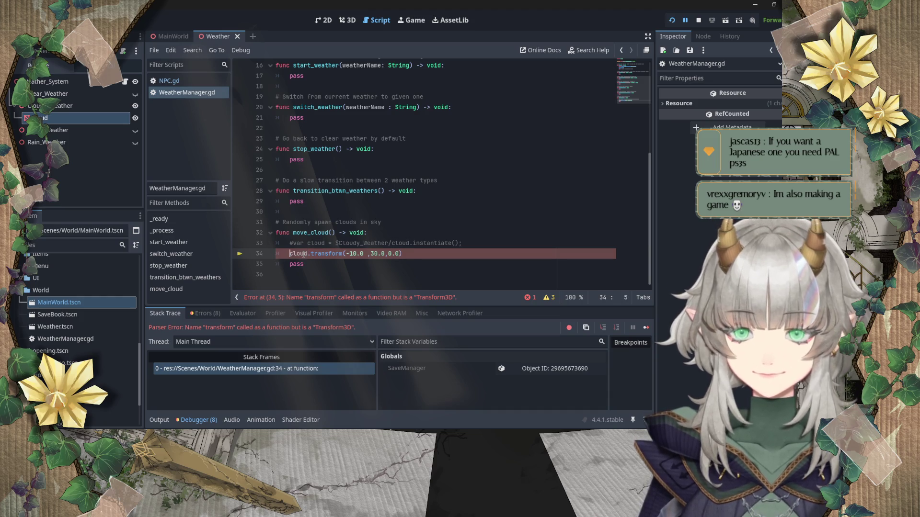
type("$")
left_click(463, 160)
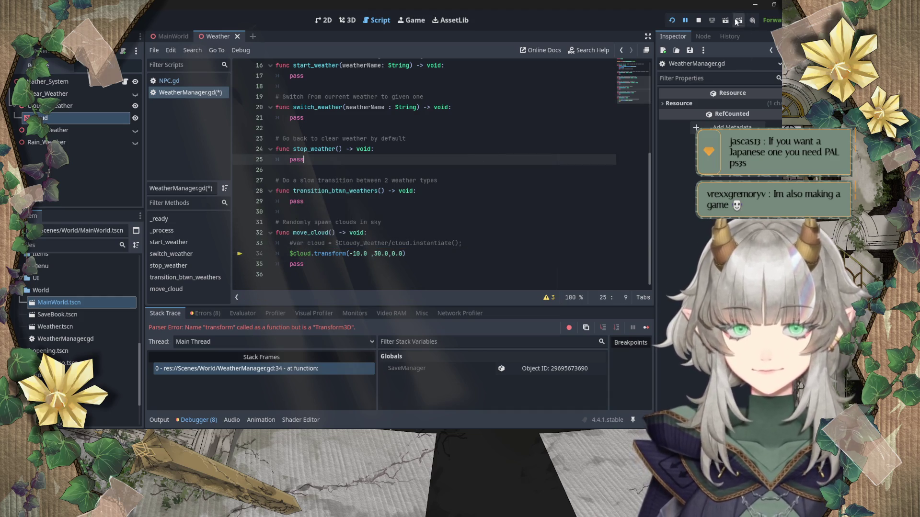
left_click(671, 20)
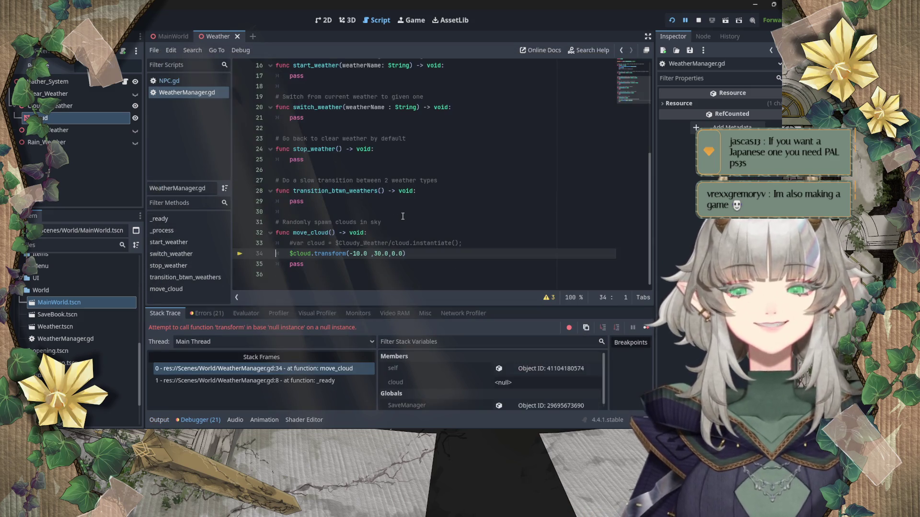
scroll(366, 274, "up", 5)
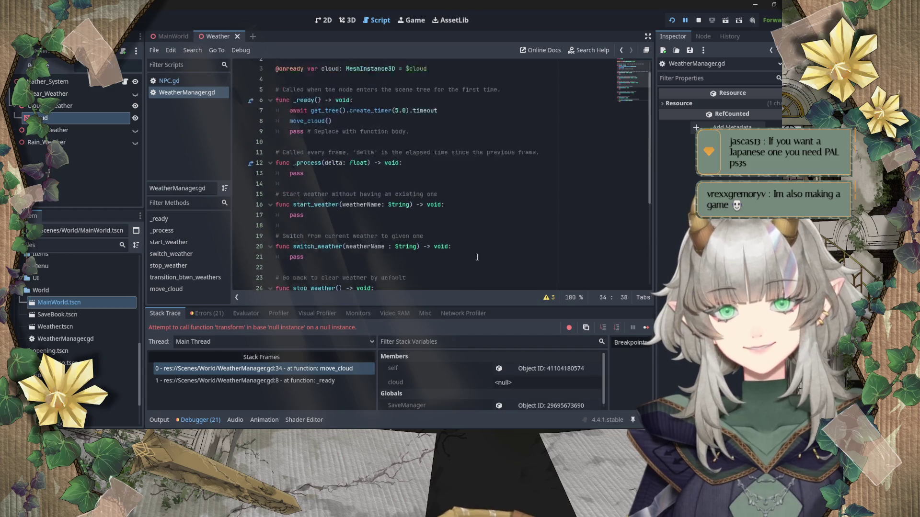
left_click_drag(594, 75, 595, 99)
left_click(594, 107)
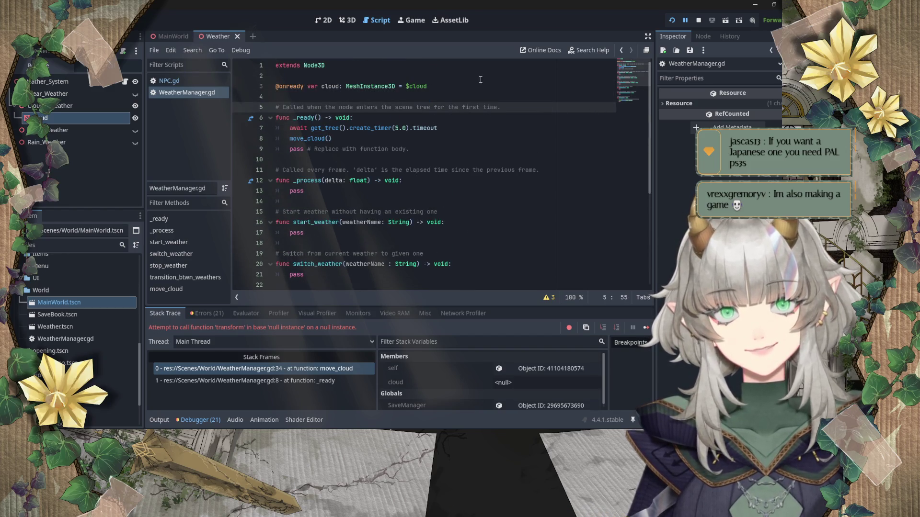
left_click(412, 86)
scroll(434, 144, "down", 5)
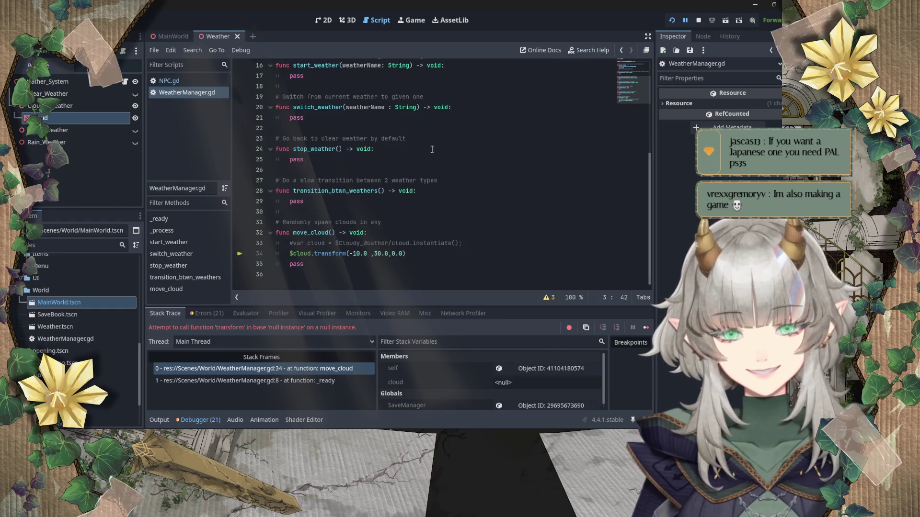
Uncomment and re-indent line 33, drop its trailing semicolon, and save WeatherManager.gd
left_click(293, 243)
key("BackSpace")
key("BackSpace")
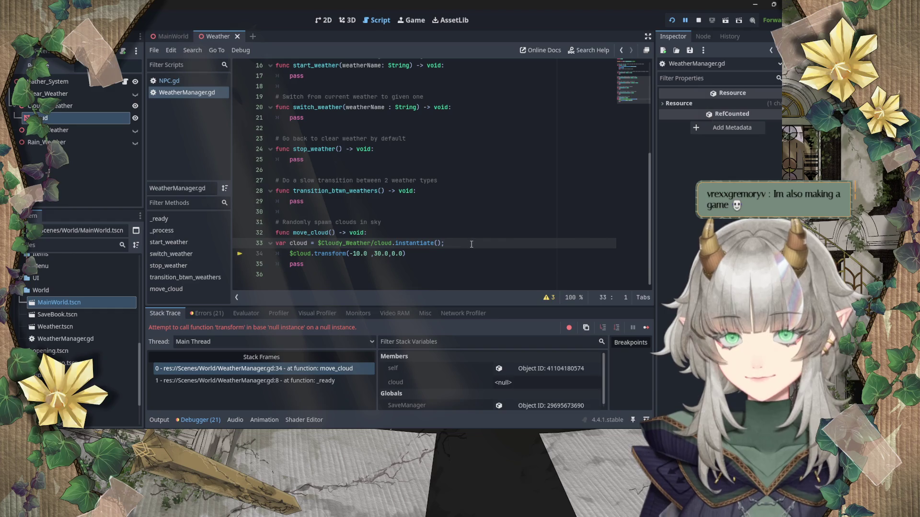
key("Tab")
left_click(472, 244)
key("BackSpace")
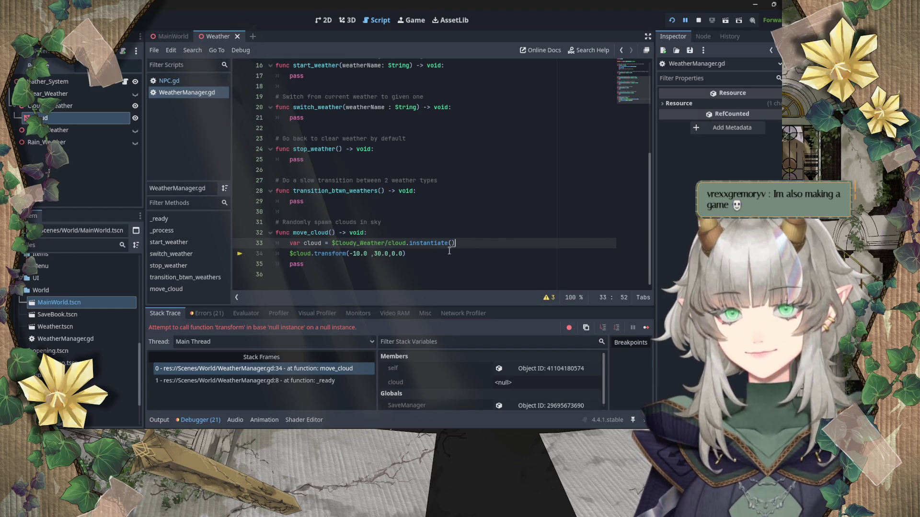
type(";")
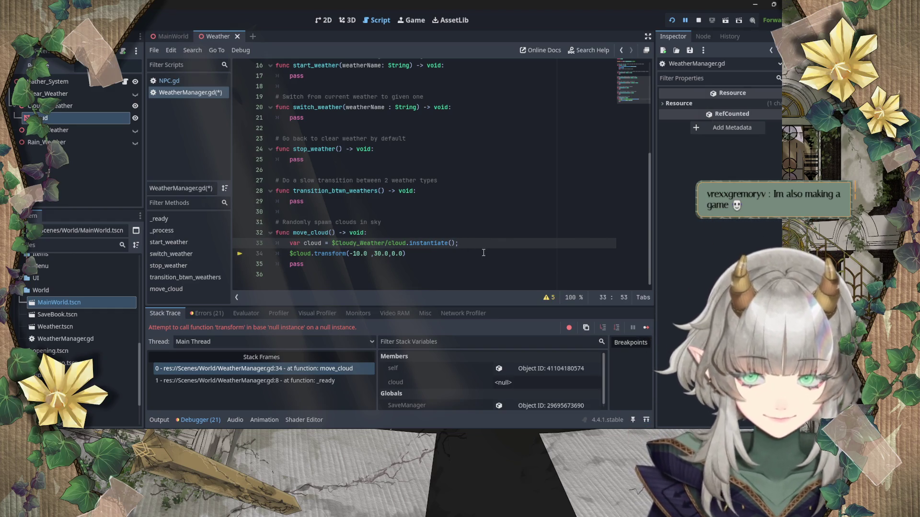
key("BackSpace")
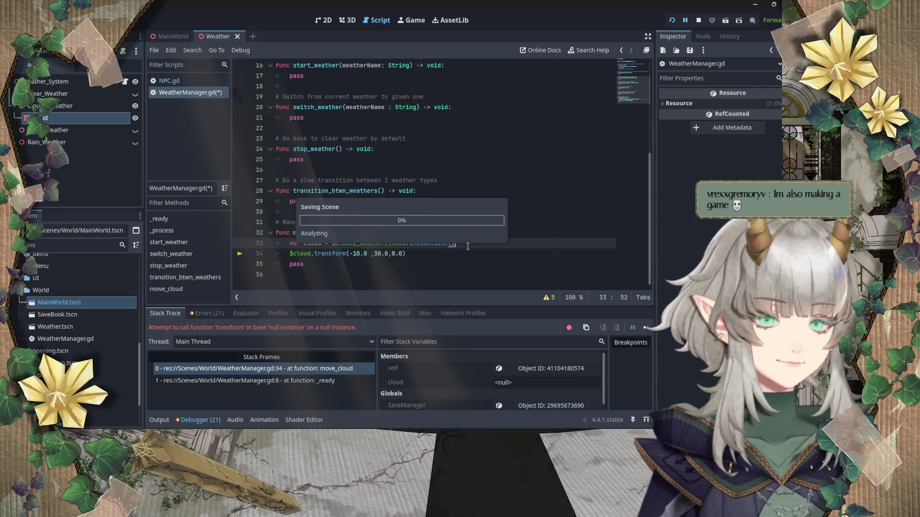
key("ctrl+s")
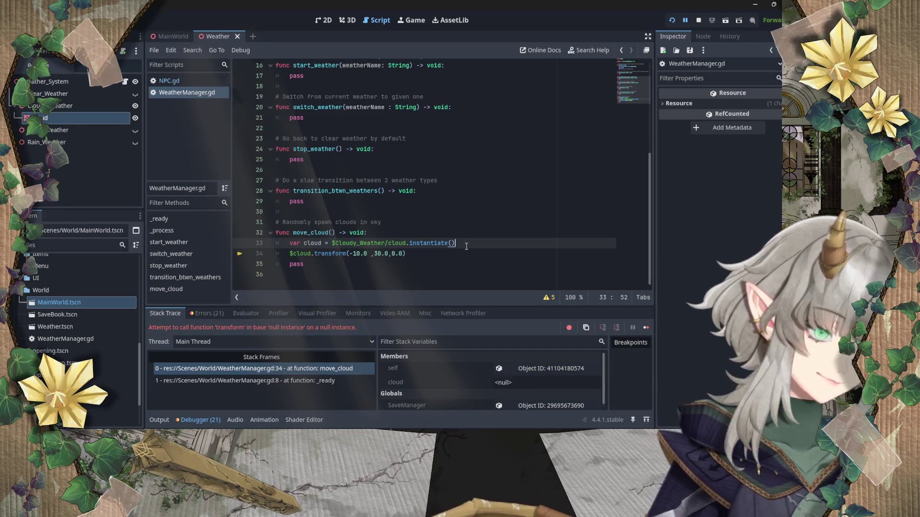
key("Up")
key("Down")
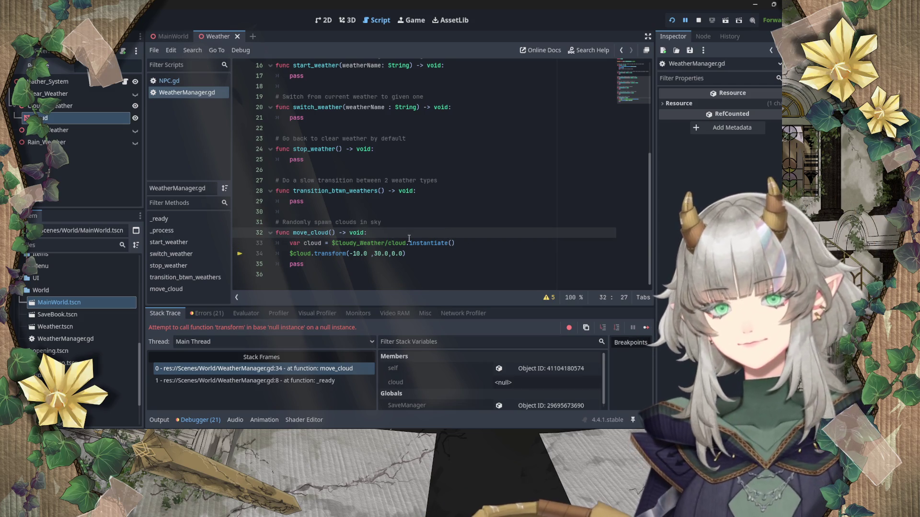
Cut the cloud instantiate line out of move_cloud
mouse_move(453, 243)
left_mouse_down()
mouse_move(348, 243)
mouse_move(413, 245)
left_mouse_up()
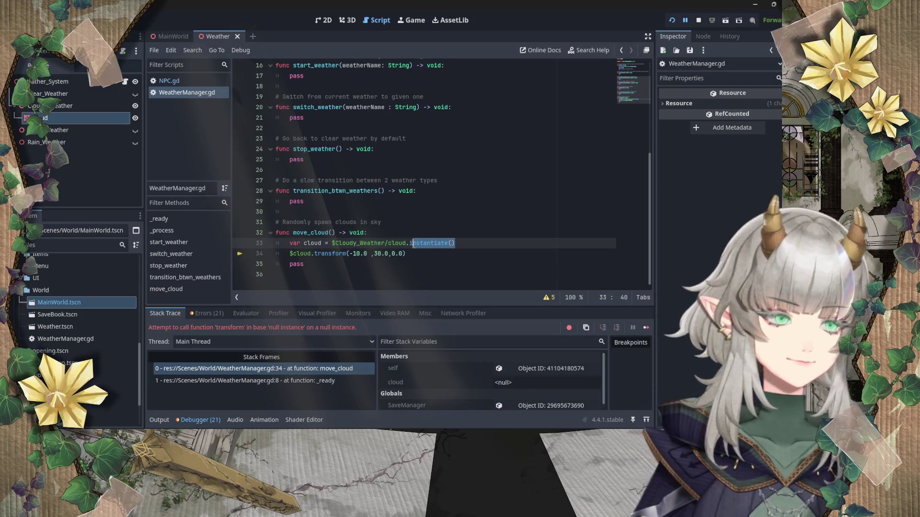
left_click(455, 236)
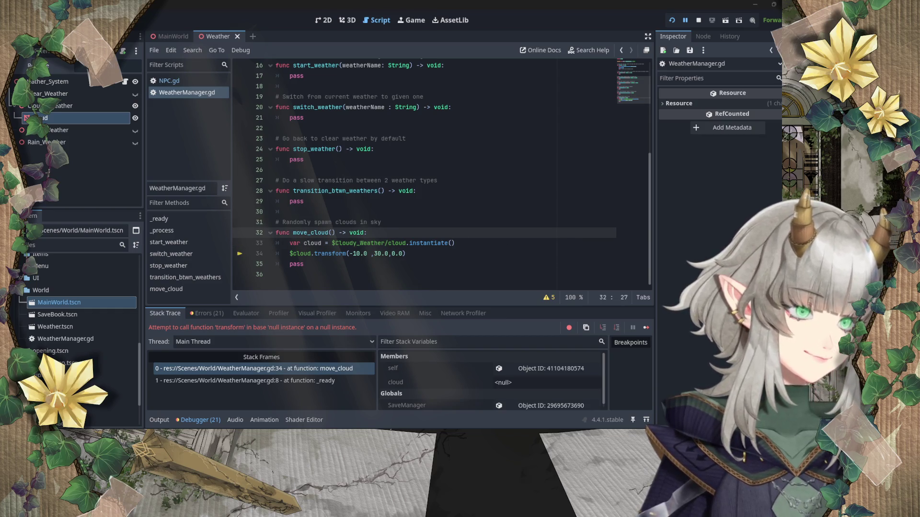
mouse_move(456, 243)
left_mouse_down()
mouse_move(287, 244)
mouse_move(276, 254)
left_mouse_up()
key("shift+Up")
key("ctrl+x")
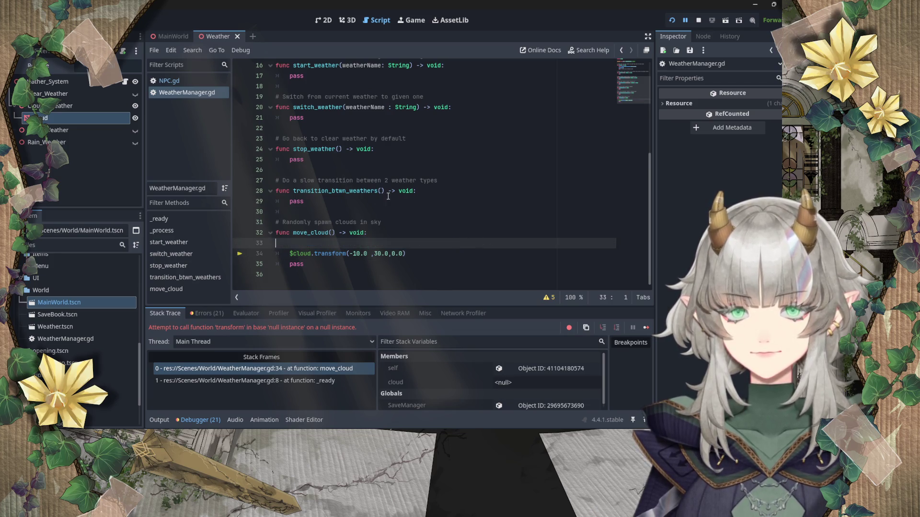
Add a cloud.get_node( call on a new first line of _ready
scroll(385, 193, "up", 5)
double_click(329, 86)
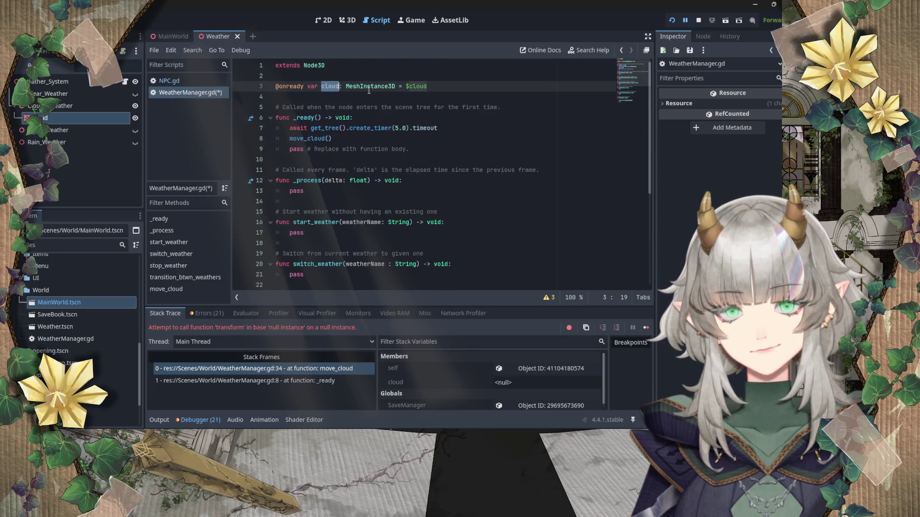
left_click(383, 119)
left_click(462, 129)
key("Up")
key("Return")
type("cloud")
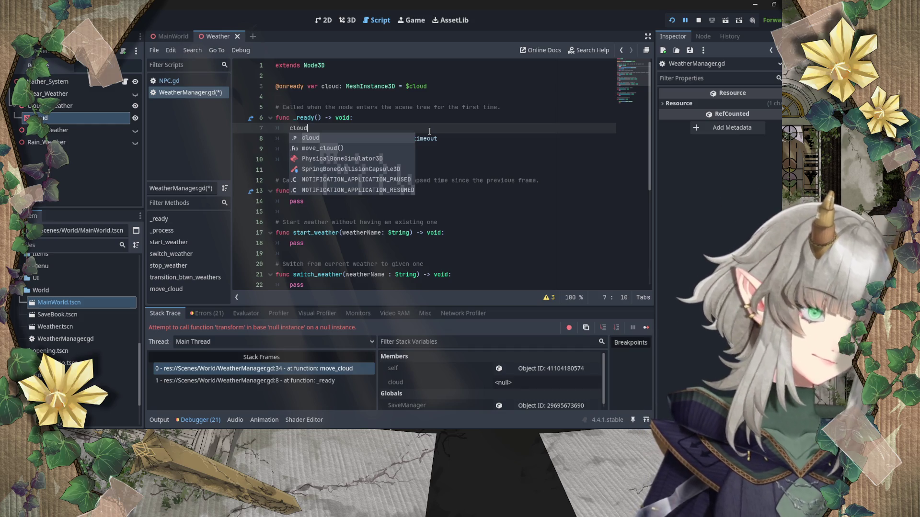
type(".getbn")
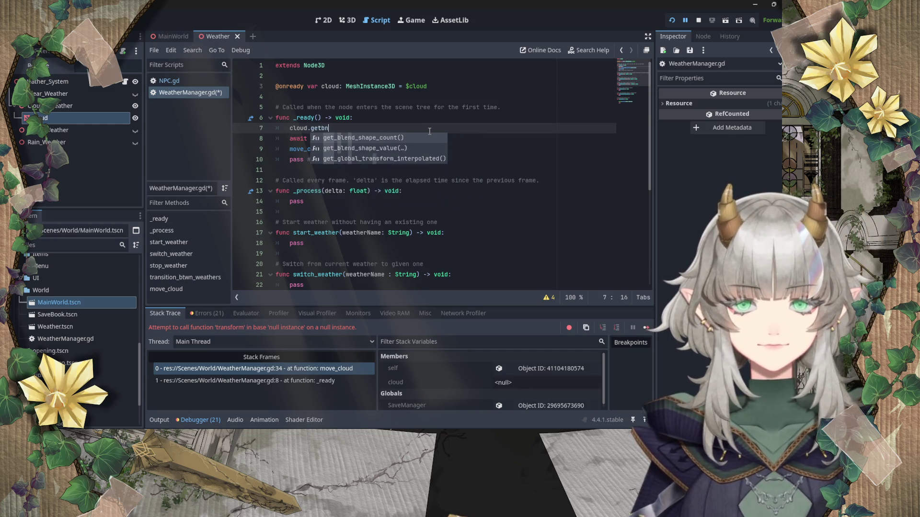
key("BackSpace")
type("_node")
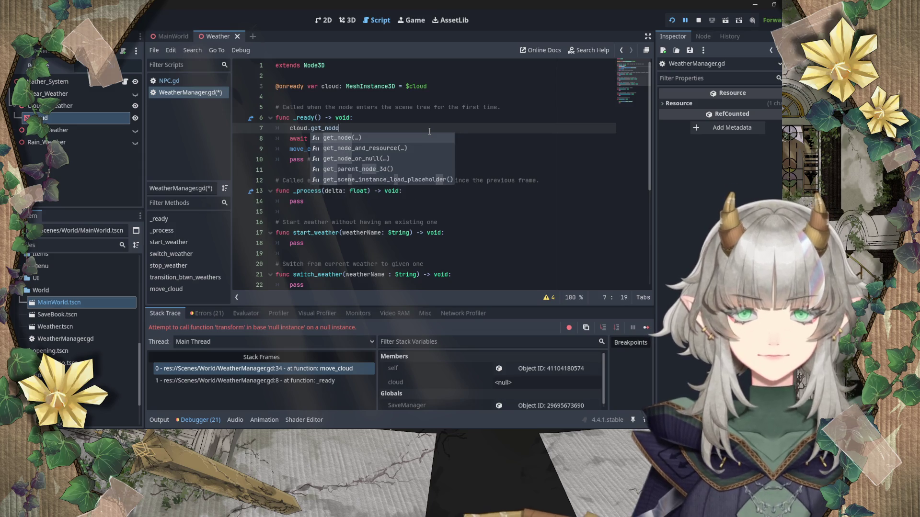
key("Return")
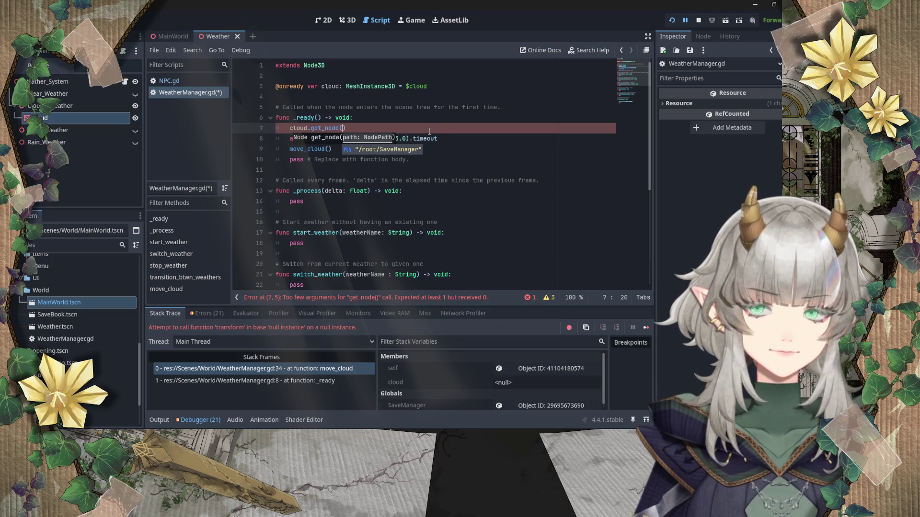
Complete the argument as $Cloudy_Weather/cloud and save the script
type("$cloud")
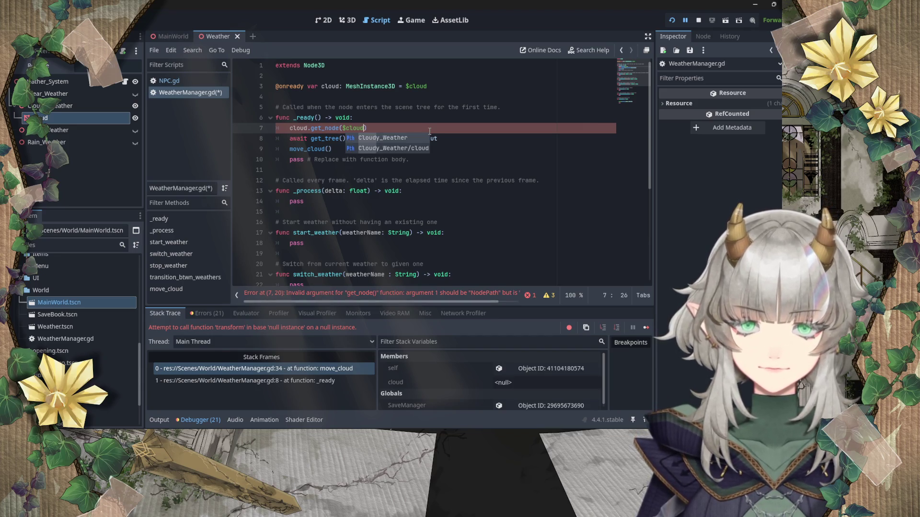
key("Down")
key("Return")
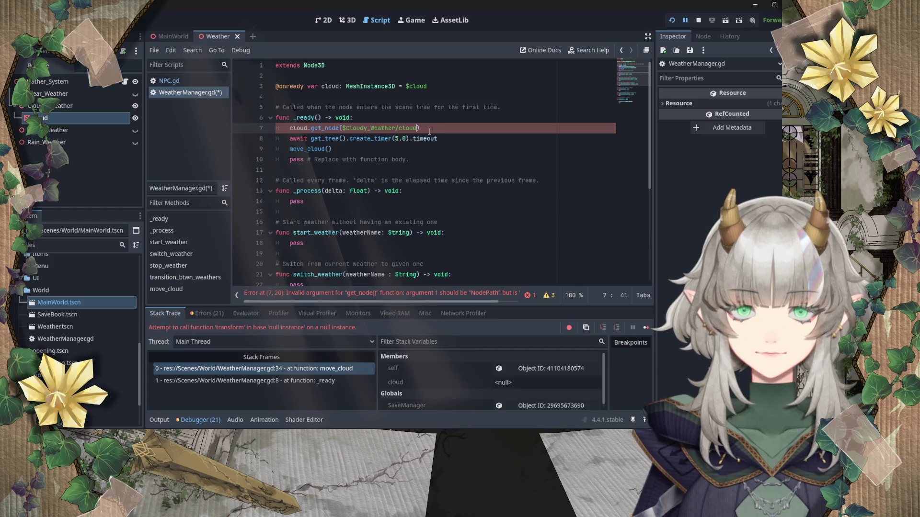
key("ctrl+s")
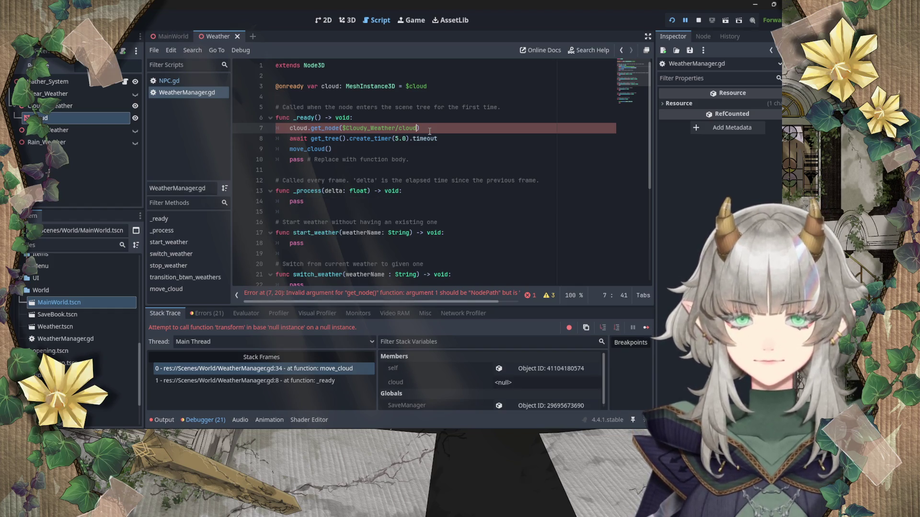
mouse_move(462, 302)
left_mouse_down()
mouse_move(517, 308)
mouse_move(488, 306)
left_mouse_up()
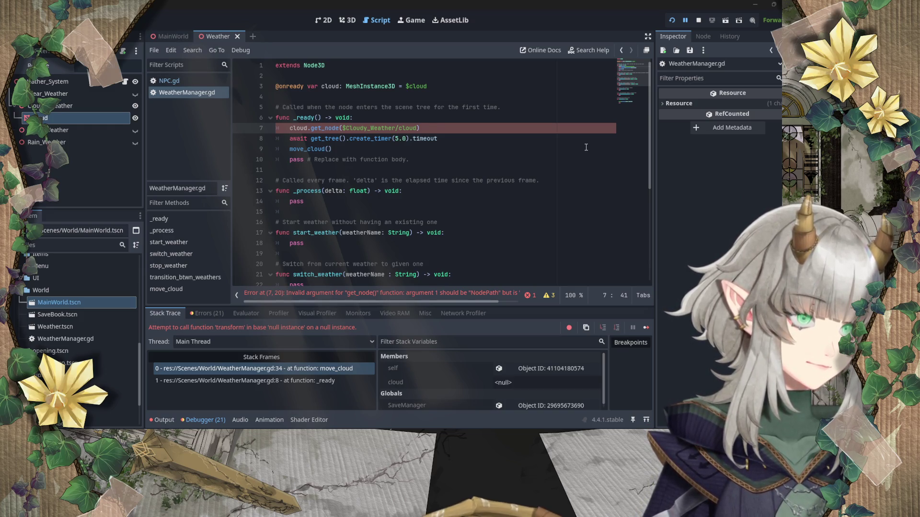
scroll(586, 147, "down", 1)
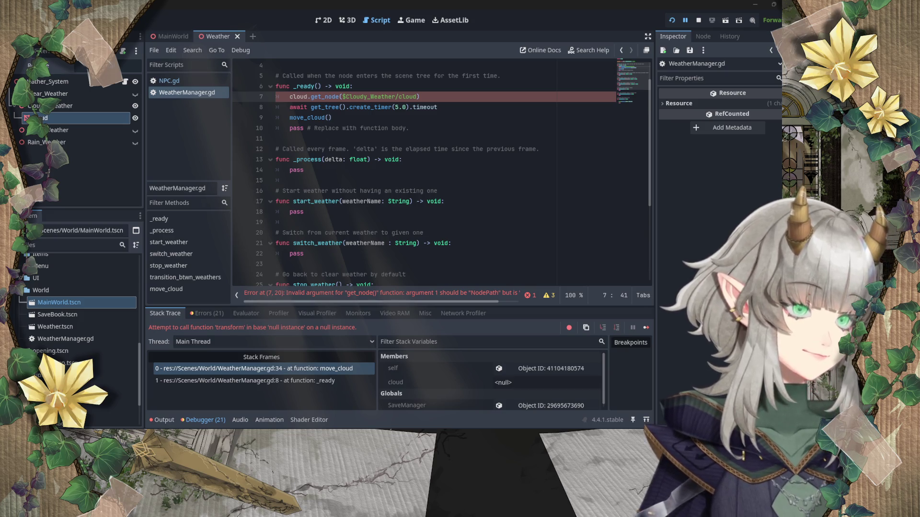
left_click(401, 168)
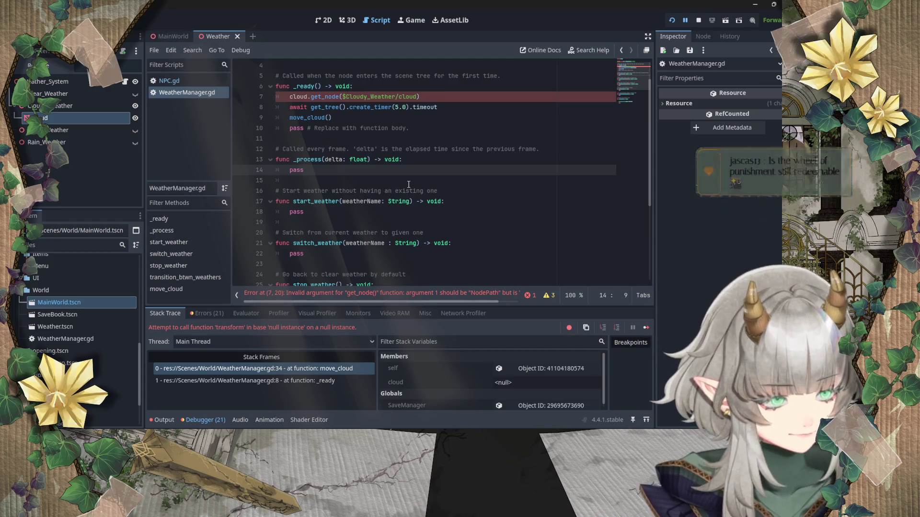
left_click(407, 181)
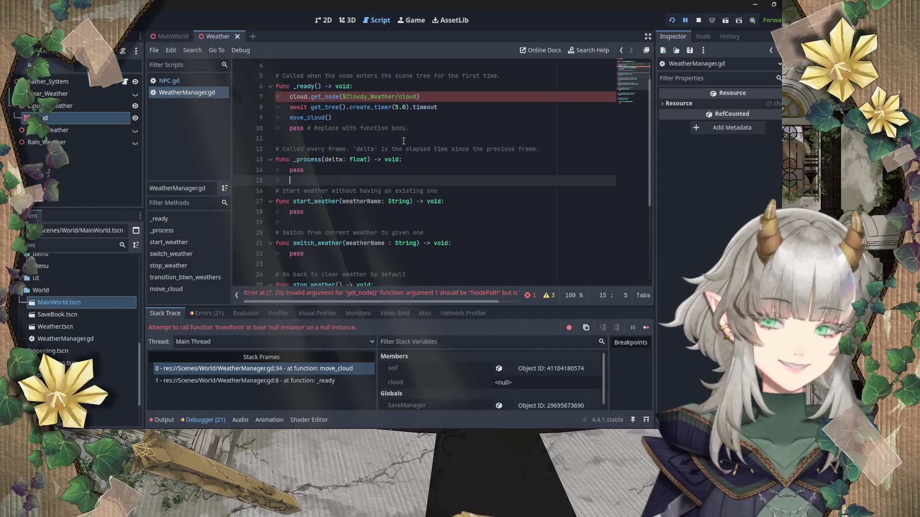
left_click(407, 128)
scroll(406, 143, "up", 1)
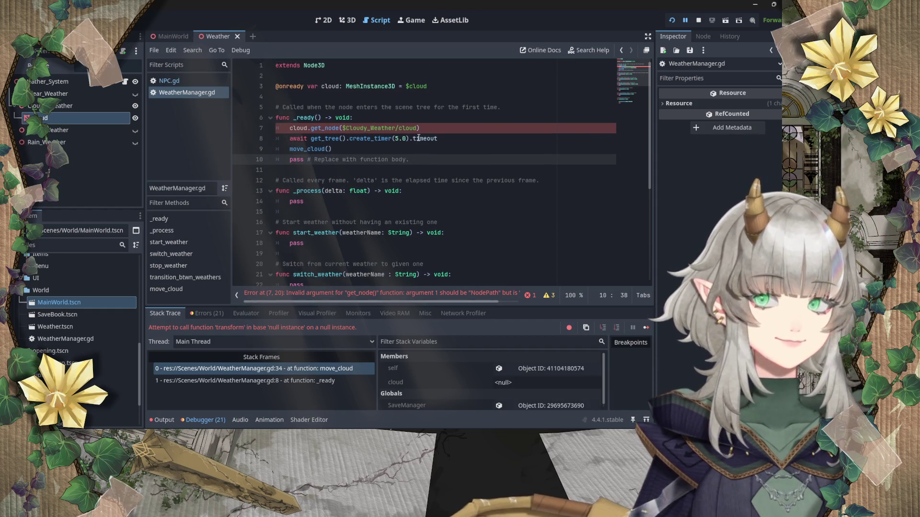
left_click(403, 155)
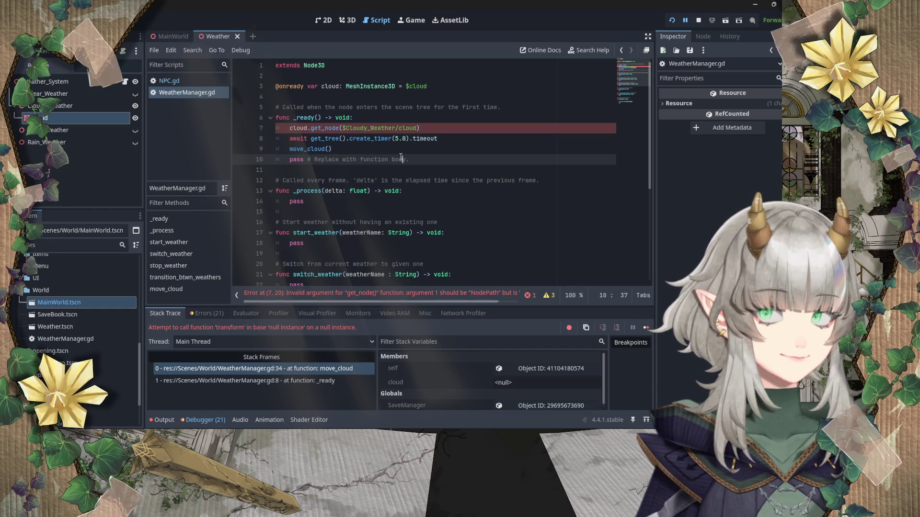
left_click(433, 126)
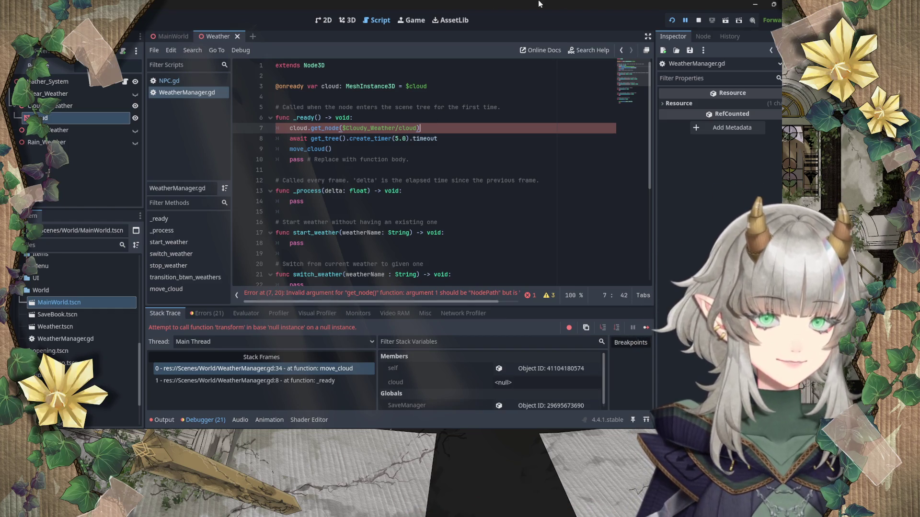
Run the game, stop it at the error, then run it again and stop it
left_click(698, 20)
left_click(670, 20)
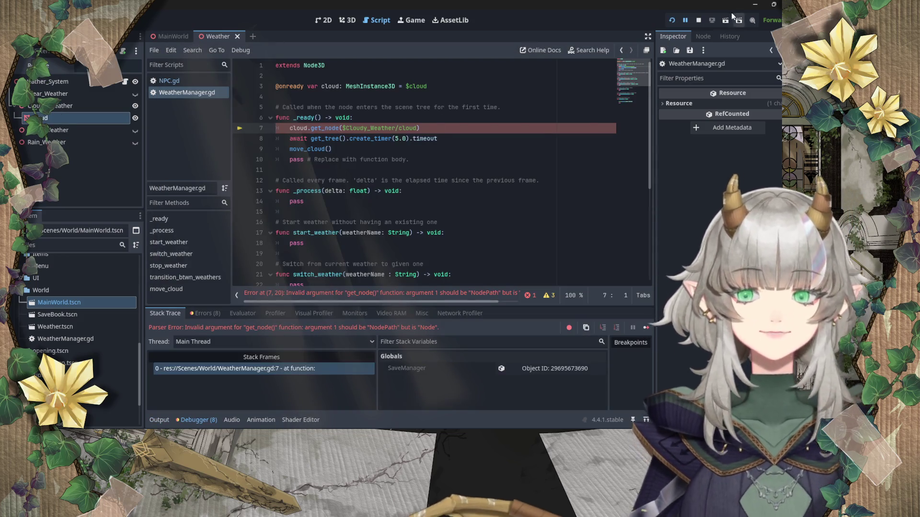
key("F8")
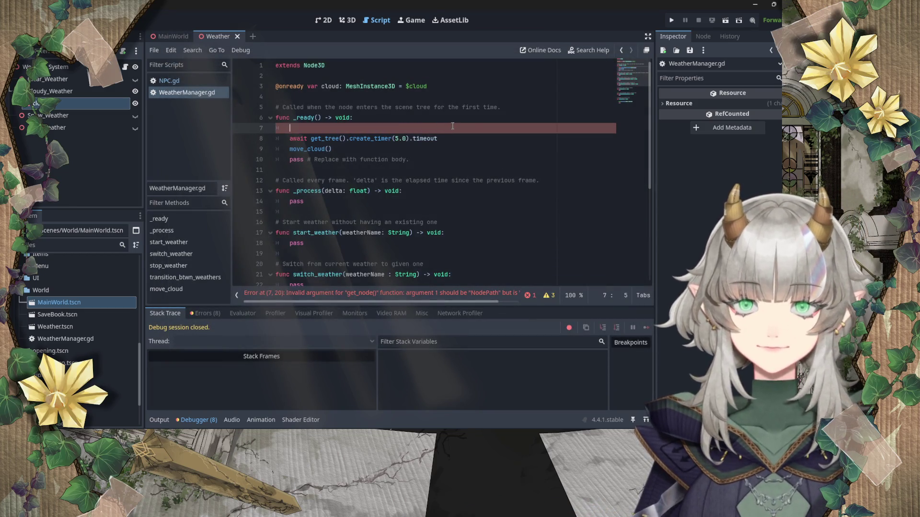
left_click(672, 20)
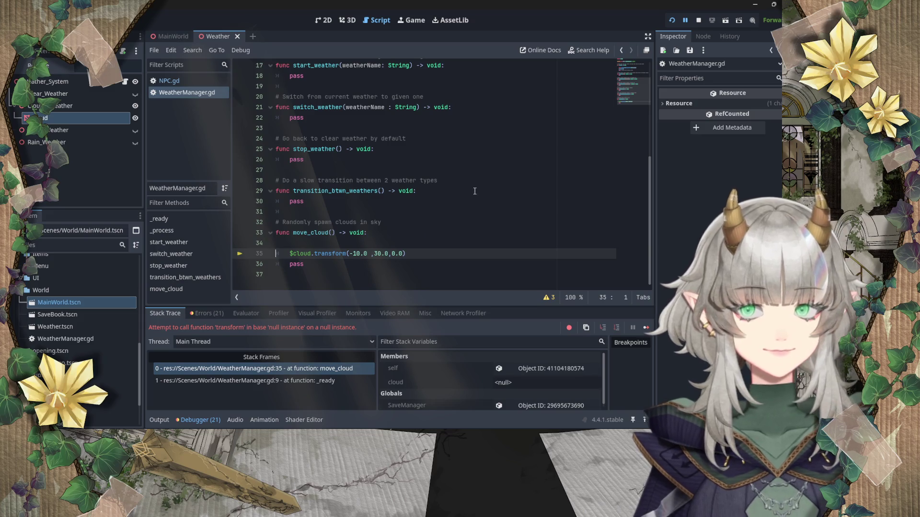
left_click(474, 191)
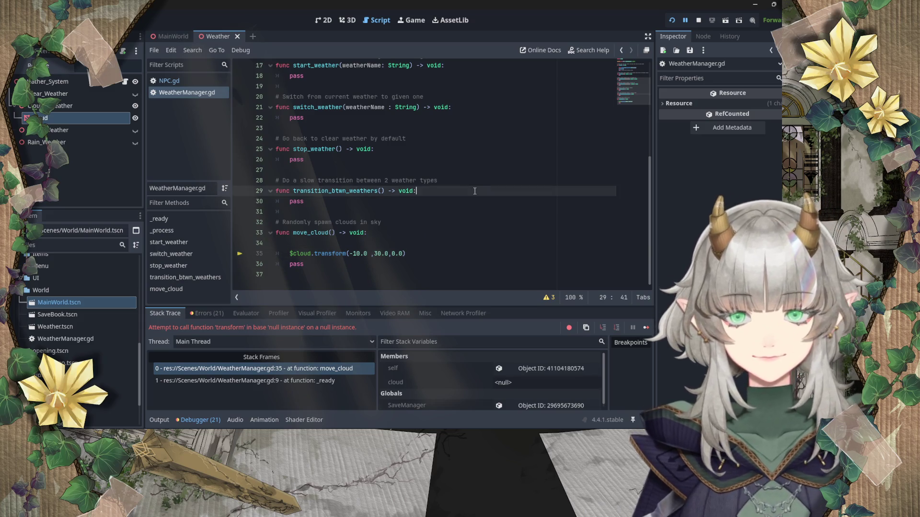
left_click(700, 21)
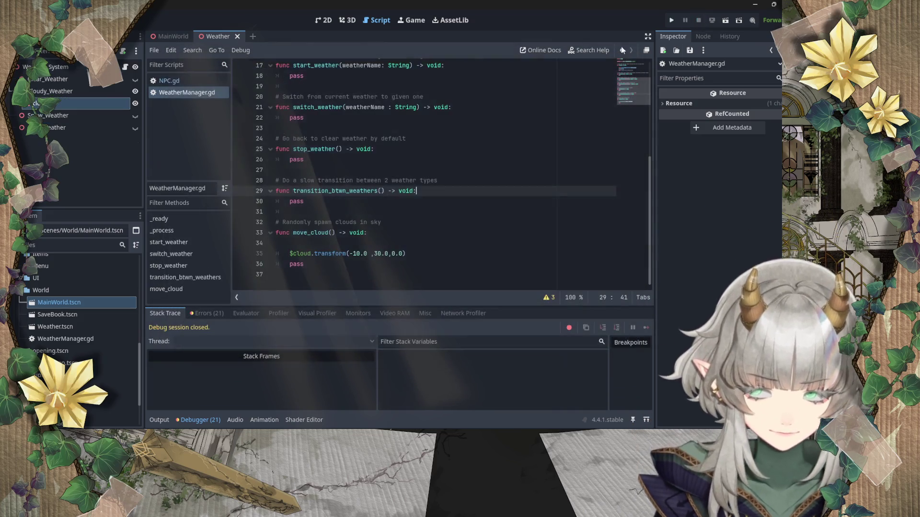
Comment out the $cloud.transform line in move_cloud with # and rerun the game
left_click(291, 245)
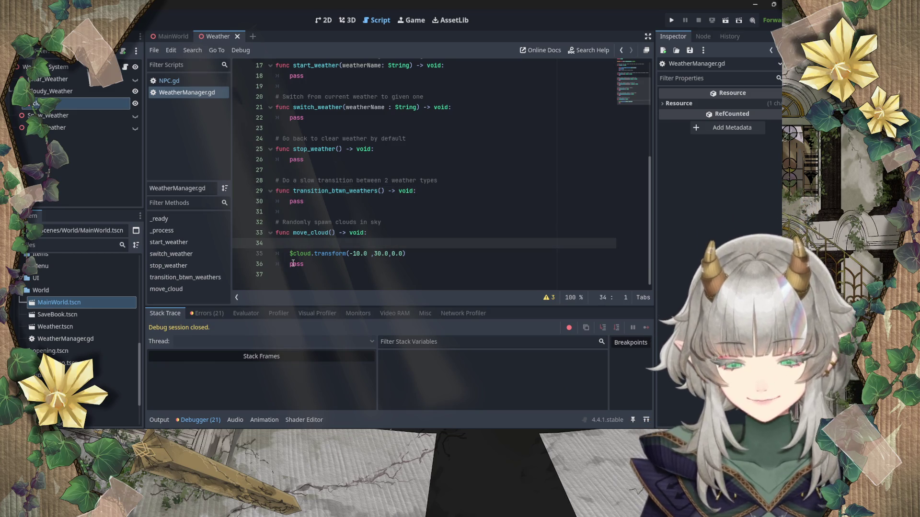
key("Down")
type("#")
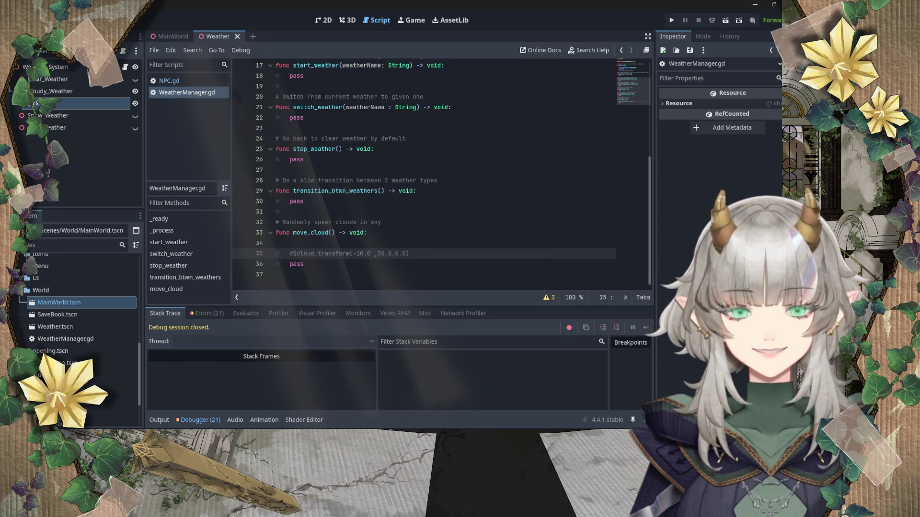
left_click(672, 19)
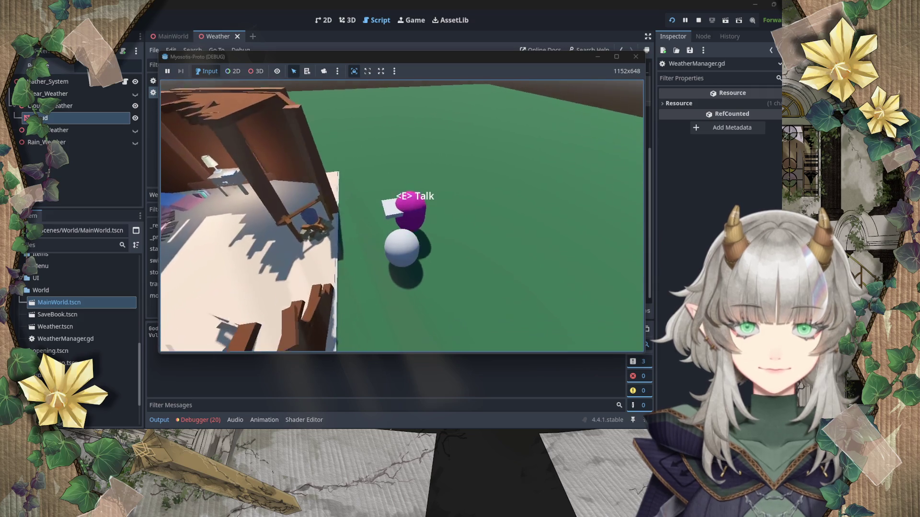
Walk the player toward the house and pink NPC with WASD and jump, then quit with Escape
key("e")
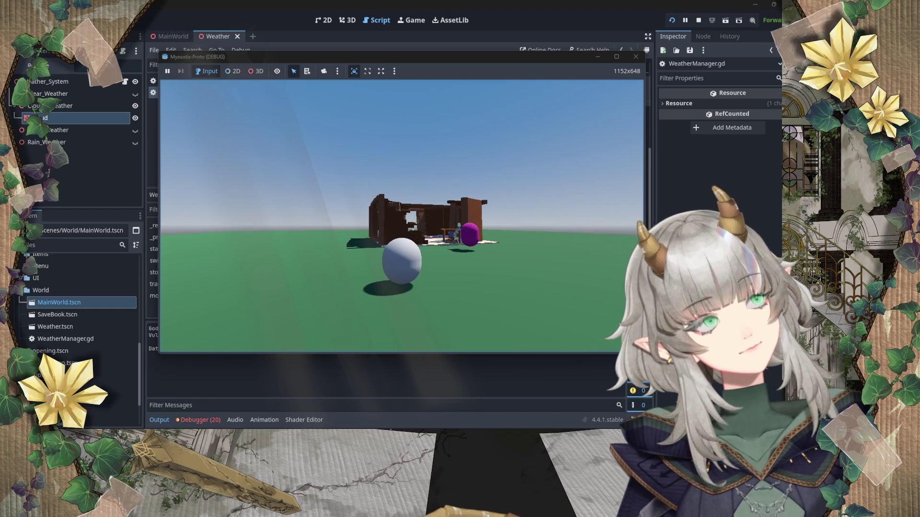
key("w")
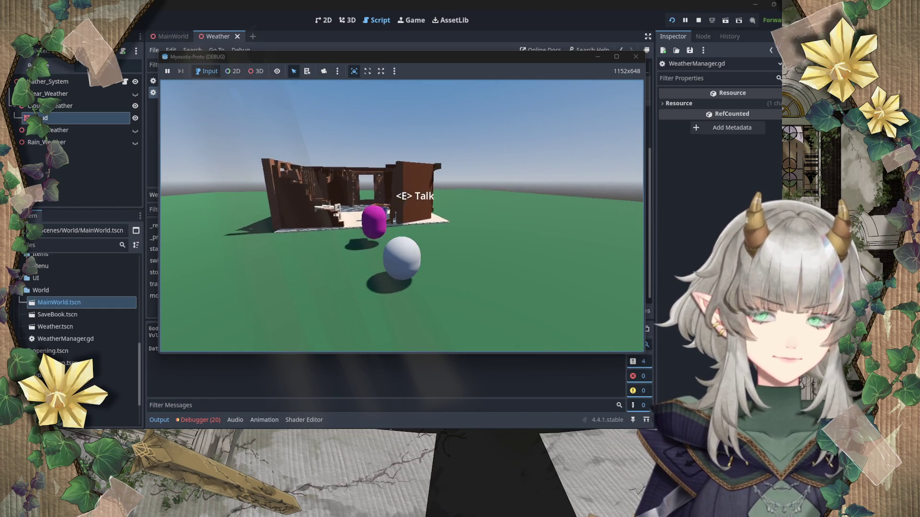
key("s")
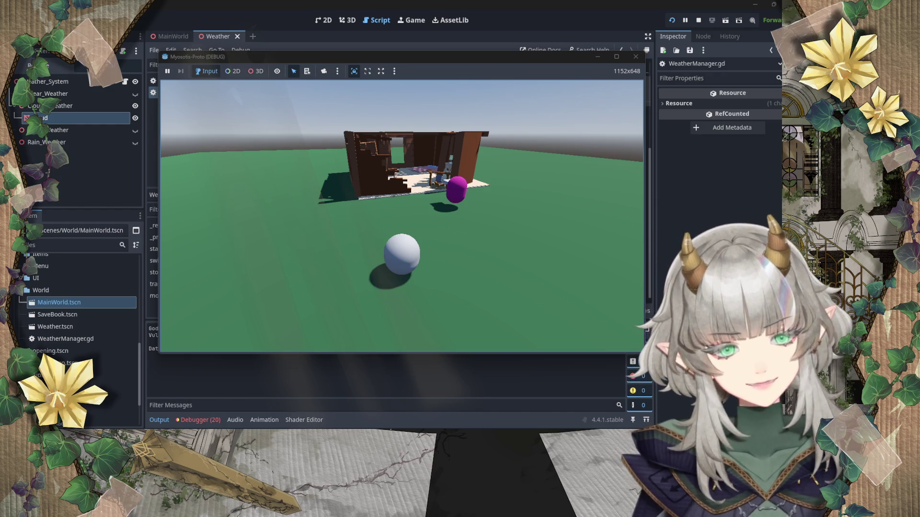
key("w")
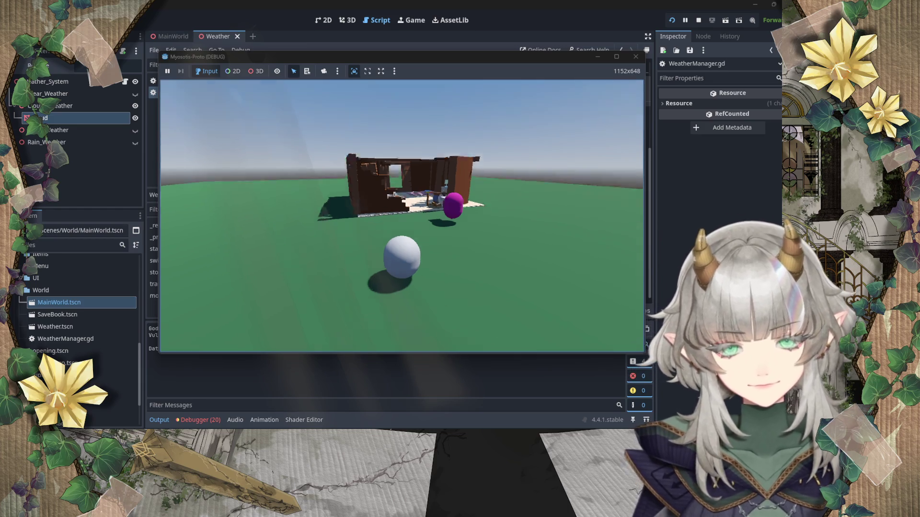
key("s")
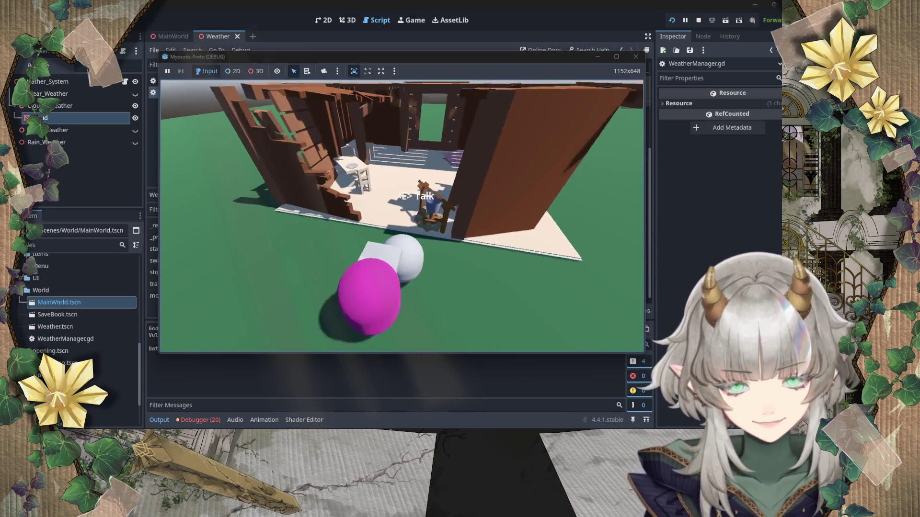
key("space")
key("a")
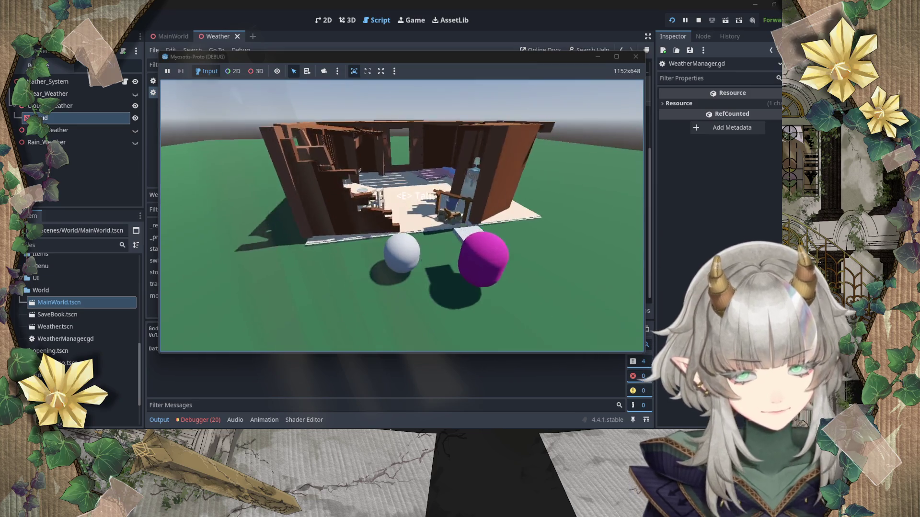
key("w")
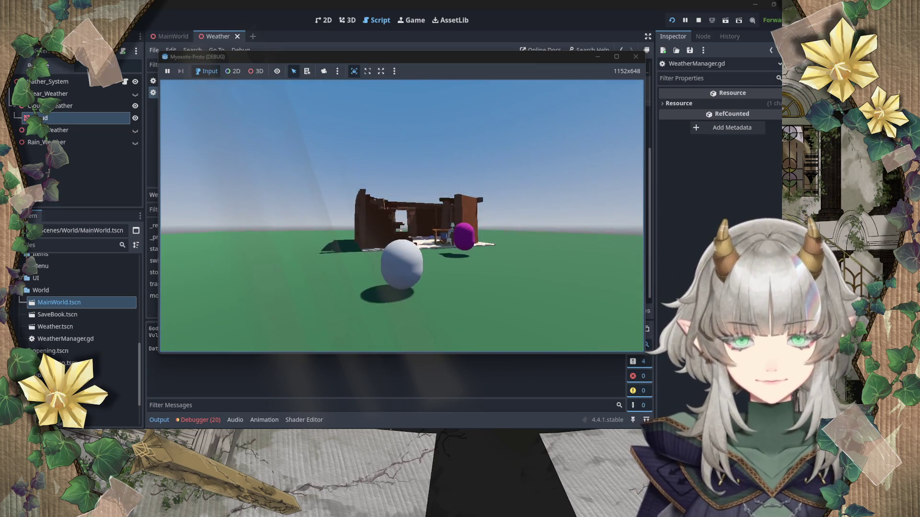
key("w")
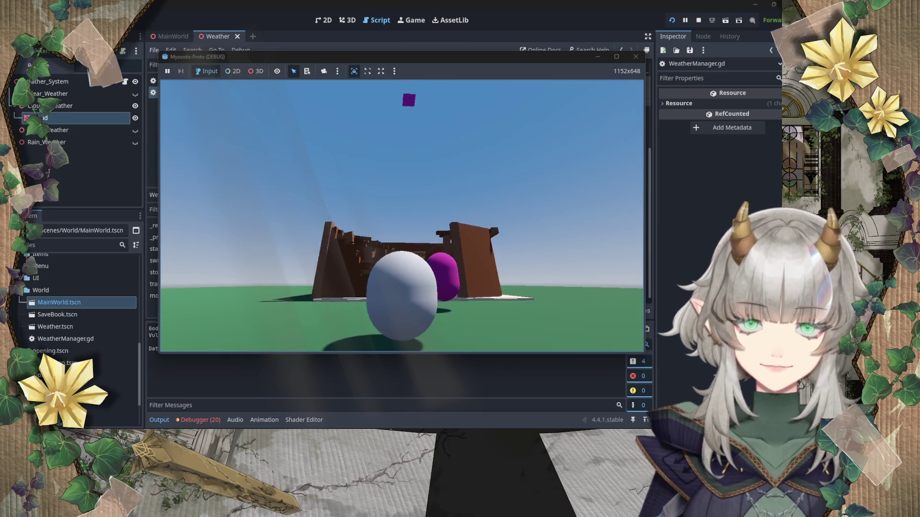
key("s")
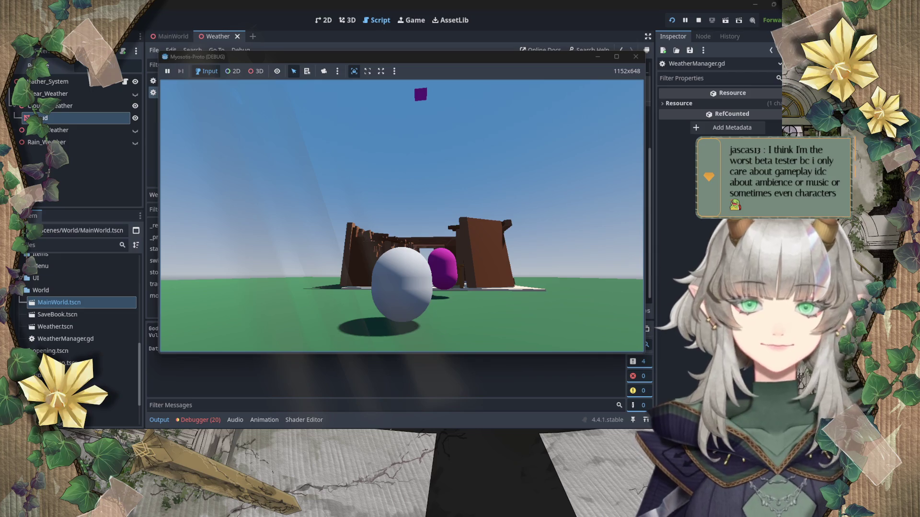
key("Escape")
left_click(423, 239)
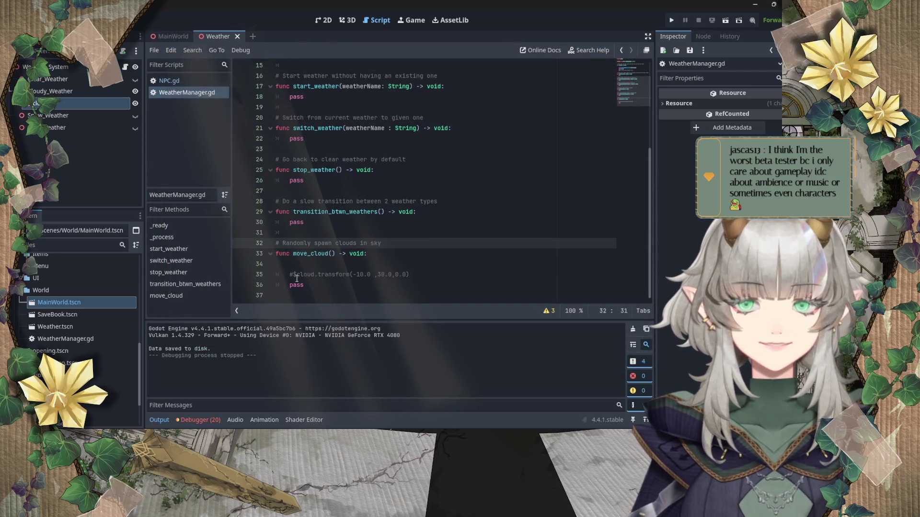
Remove the # from the $cloud.transform(-10.0 ,30.0,0.0) line and pull it up onto line 34
left_click(294, 275)
key("BackSpace")
key("Up")
key("Delete")
left_click(431, 264)
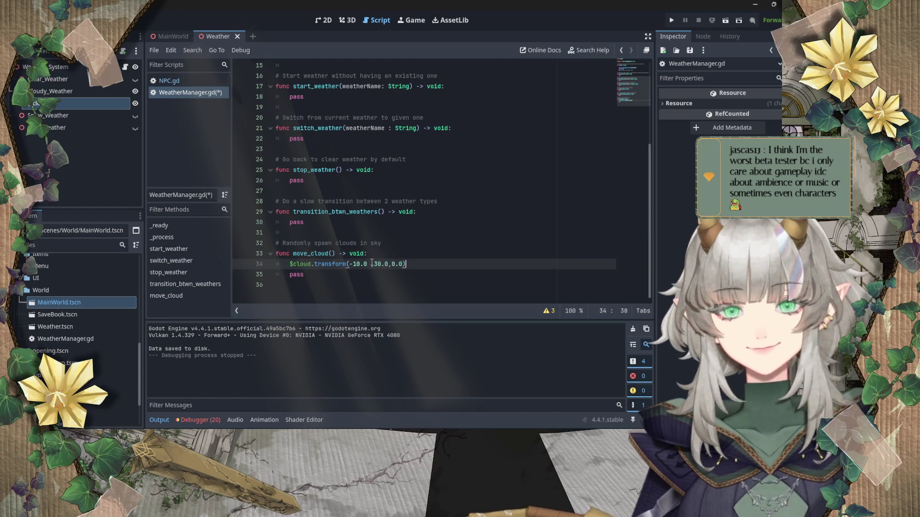
left_click_drag(292, 264, 372, 264)
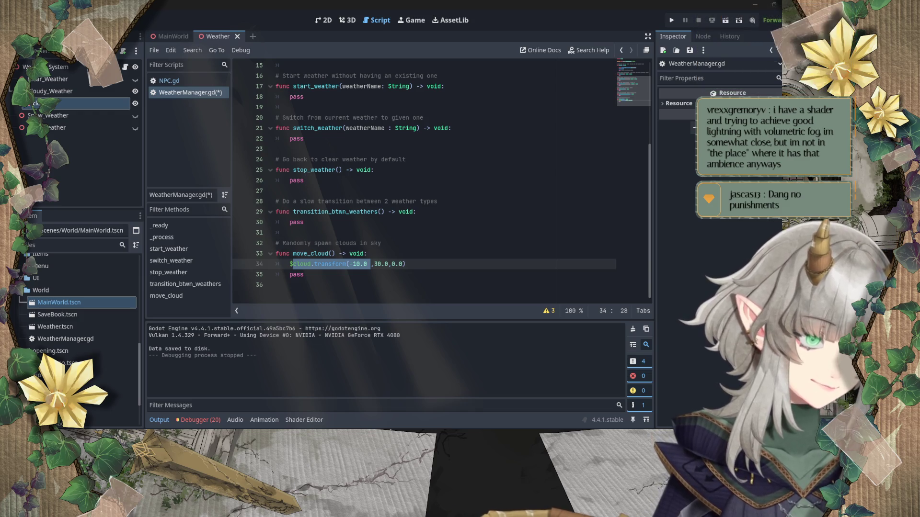
left_click(376, 233)
scroll(376, 255, "up", 5)
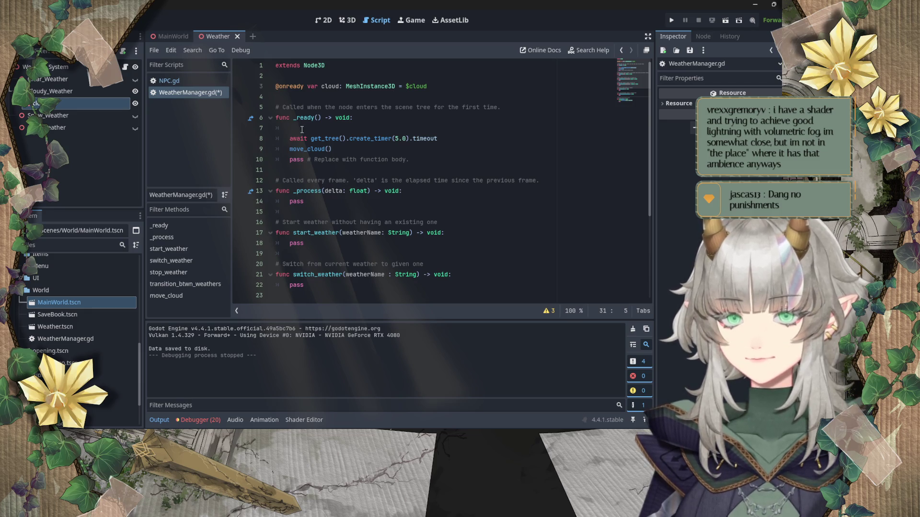
Write cloud = get_node("Cloudy_Weather/cloud") on line 7 of _ready and save
left_click(337, 127)
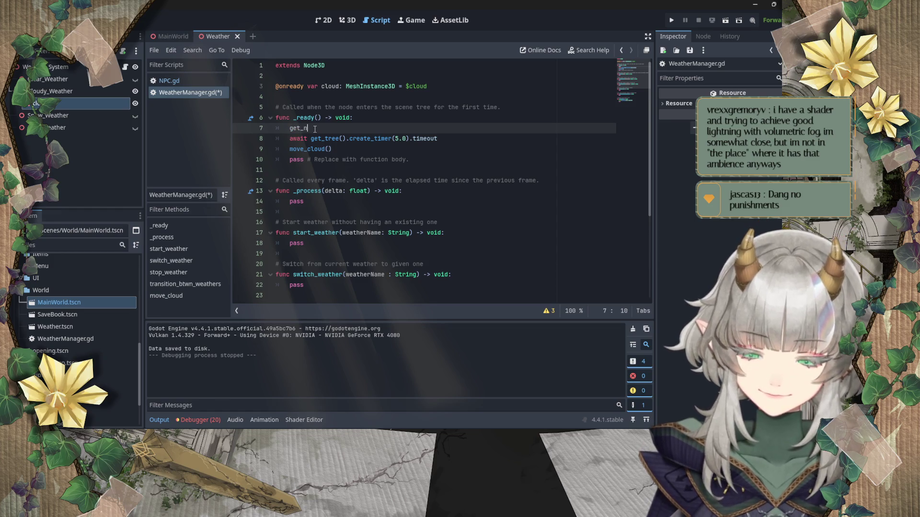
type("(")
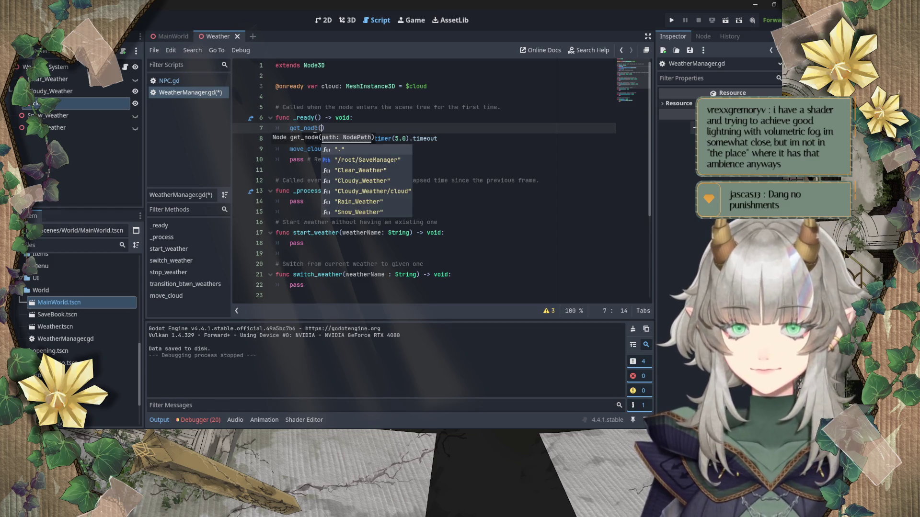
key("Down")
key("Down")
key("Down")
key("Return")
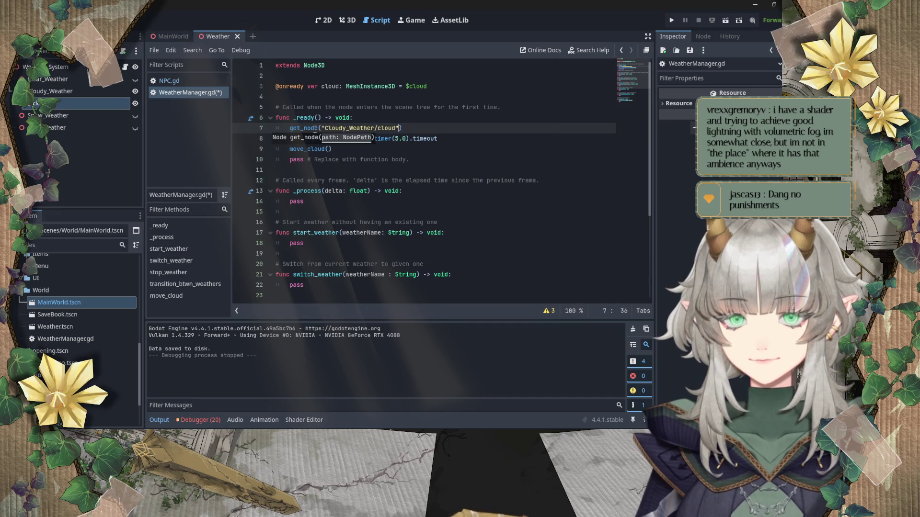
key("End")
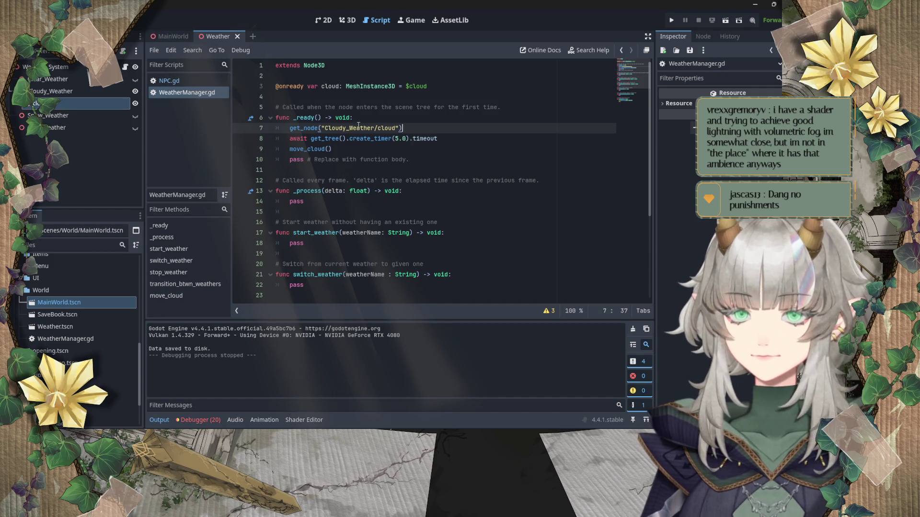
type("cloud =")
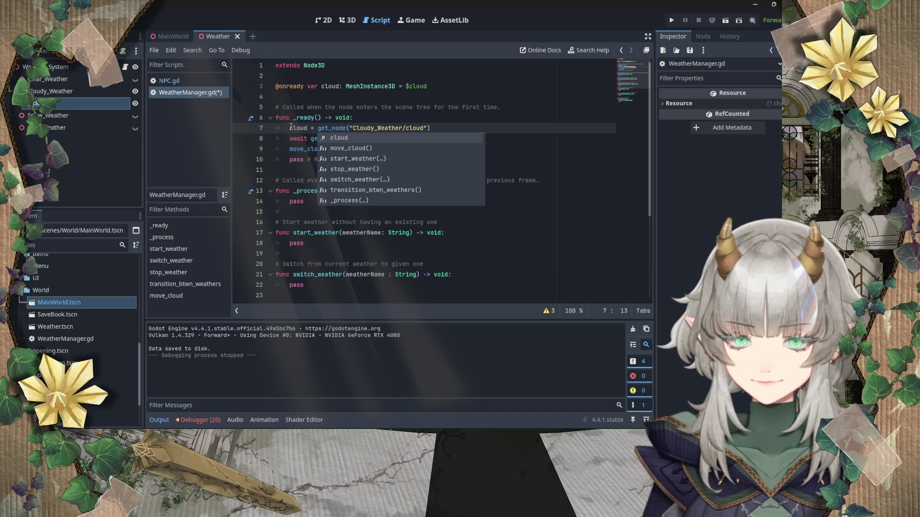
key("ctrl+s")
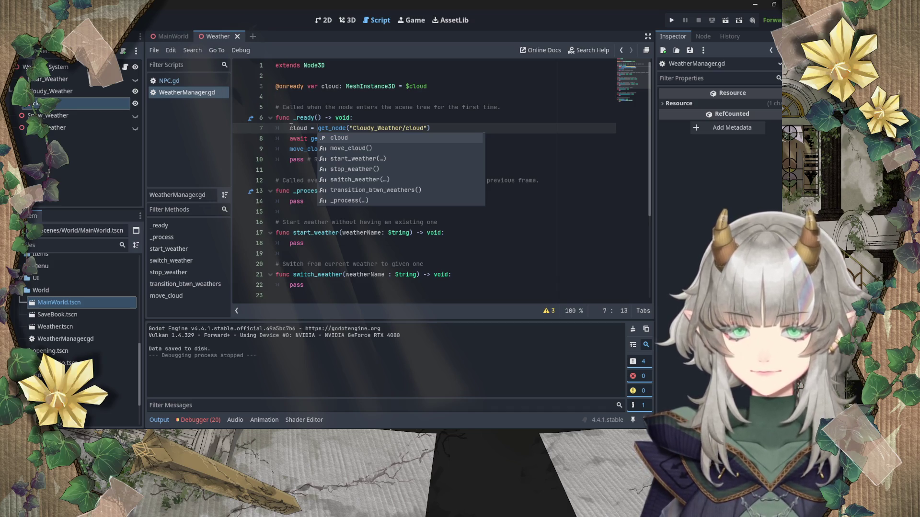
left_click(487, 102)
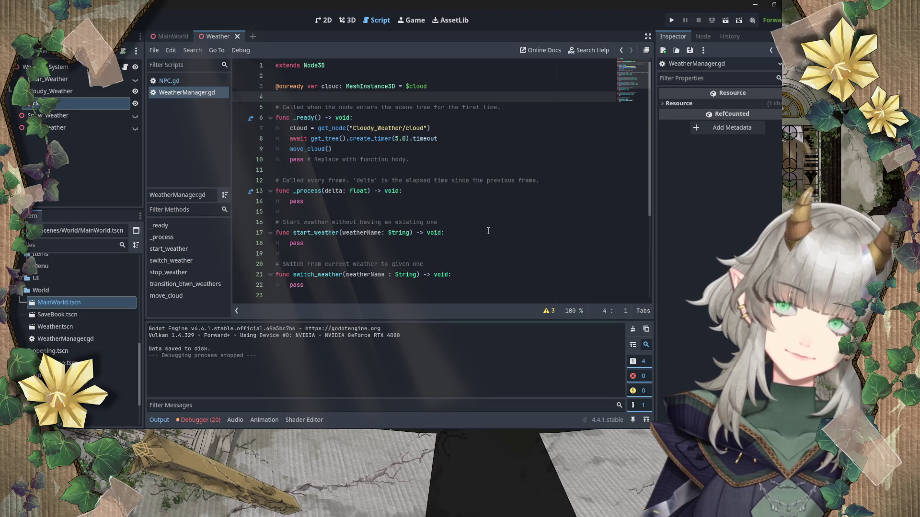
Try a $ prefix before cloud on line 7, then delete it and save again
scroll(357, 218, "down", 5)
scroll(357, 218, "up", 5)
mouse_move(321, 128)
left_mouse_down()
mouse_move(458, 125)
mouse_move(439, 139)
left_mouse_up()
scroll(342, 262, "down", 5)
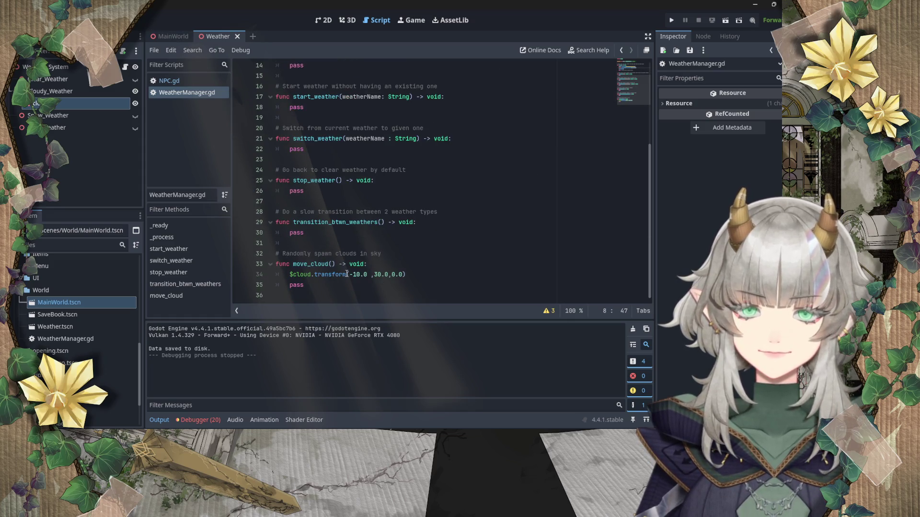
left_click(431, 276)
scroll(430, 276, "up", 5)
left_click(301, 126)
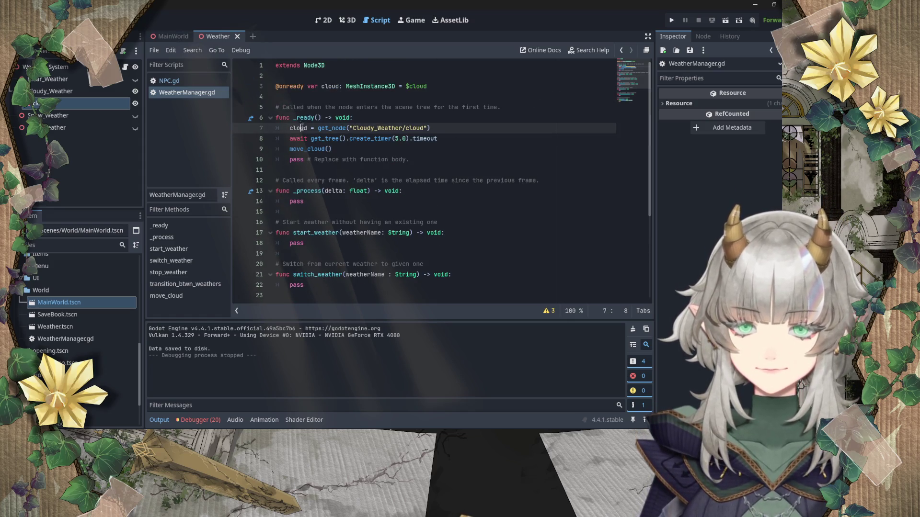
type("$")
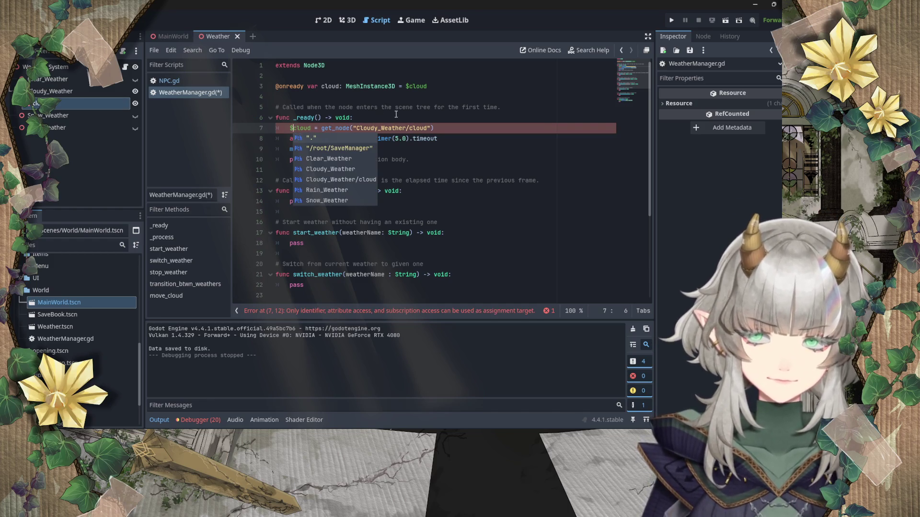
left_click(396, 114)
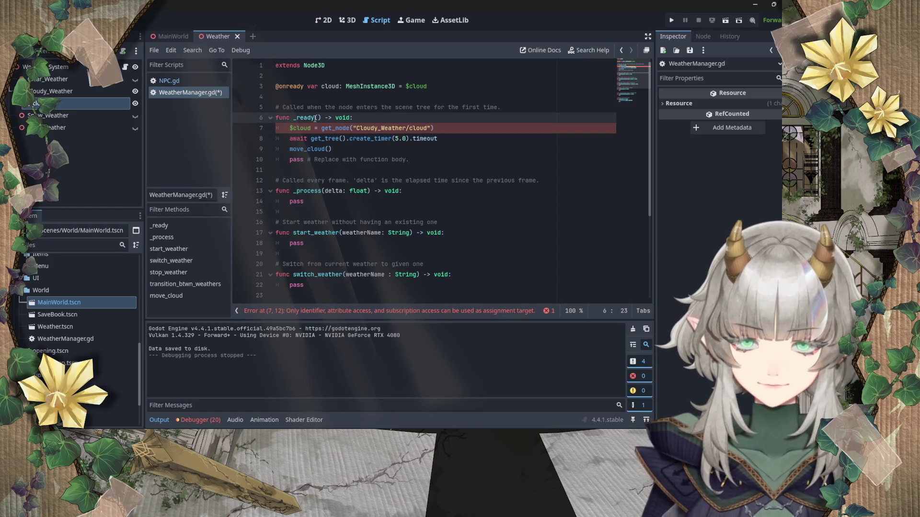
left_click(293, 128)
key("BackSpace")
key("ctrl+s")
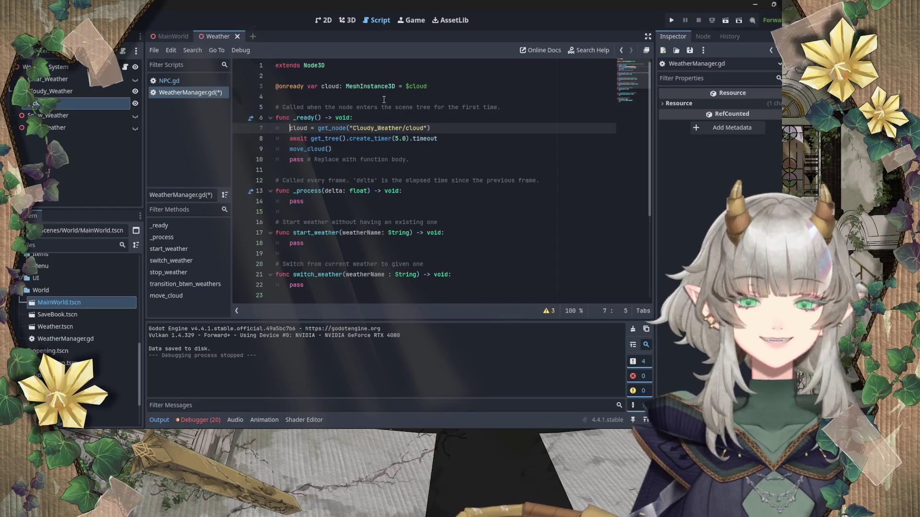
Check the cloud variable declaration on line 3, then return to line 34
left_click(340, 87)
left_click(340, 87)
scroll(379, 226, "down", 4)
left_click(293, 275)
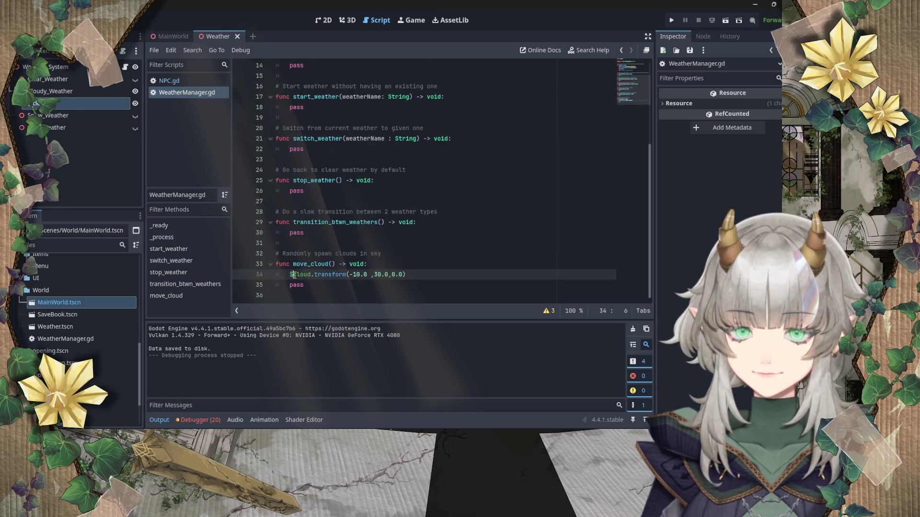
Change line 34 to cloud.transform3D(-10.0 ,30.0,0.0), save, and run the game
key("BackSpace")
key("ctrl+s")
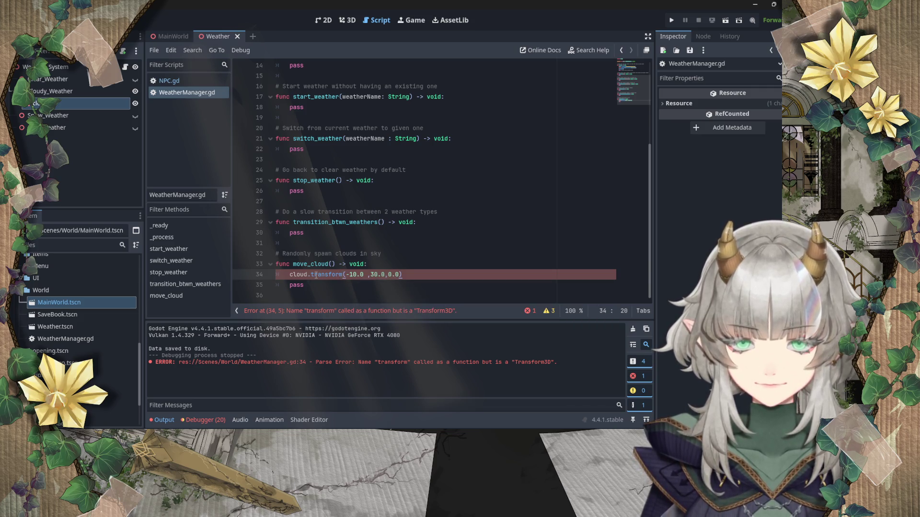
mouse_move(319, 276)
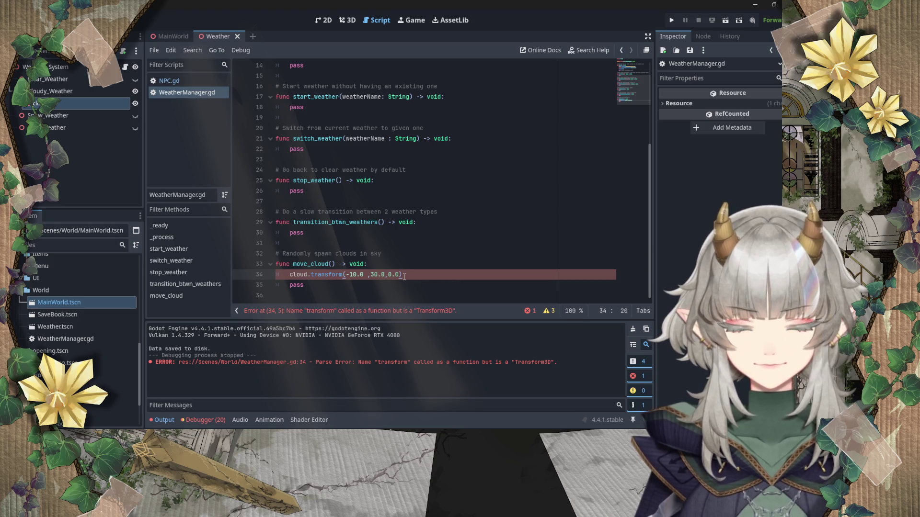
type("3D")
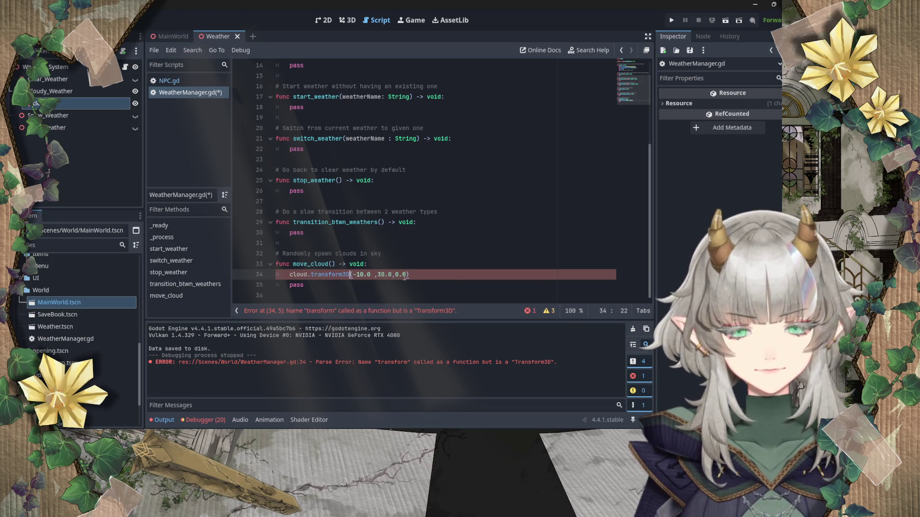
key("ctrl+s")
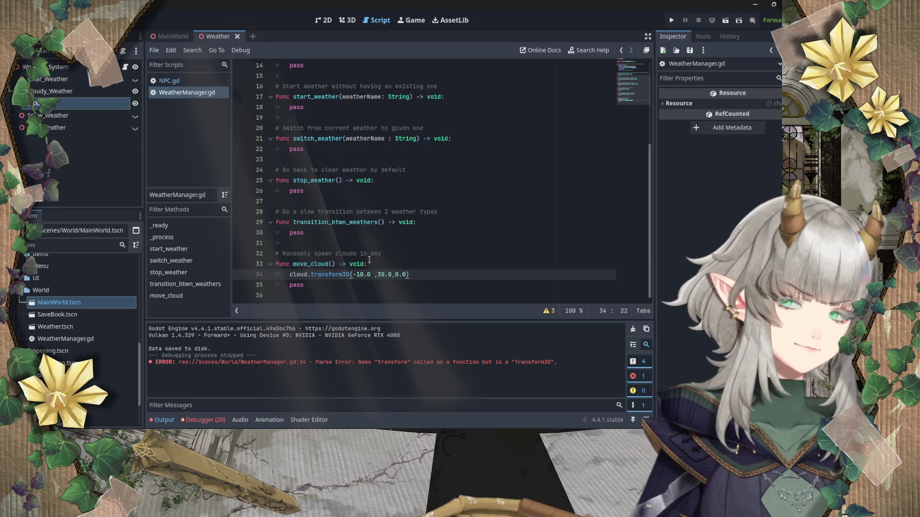
left_click_drag(307, 243, 384, 253)
left_click(671, 20)
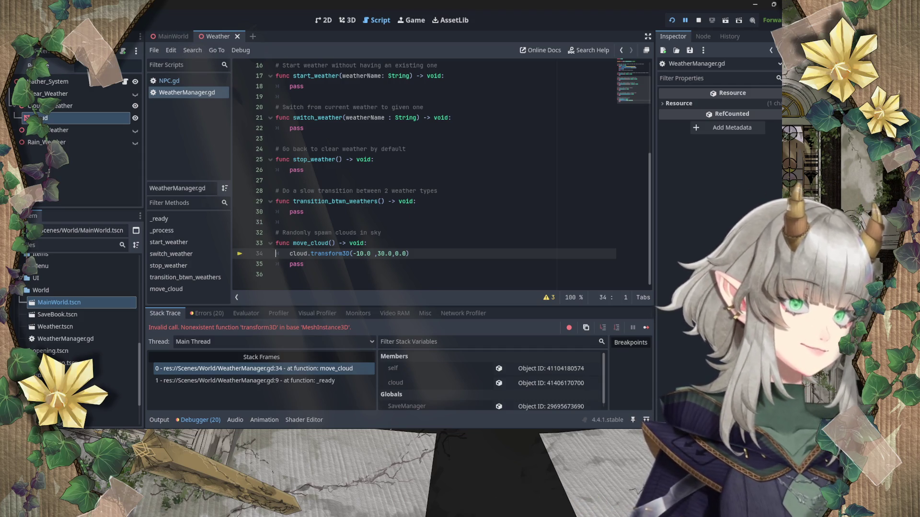
Stop the halted run, inspect the cloud node, and switch to the NPC.gd script
left_click(312, 222)
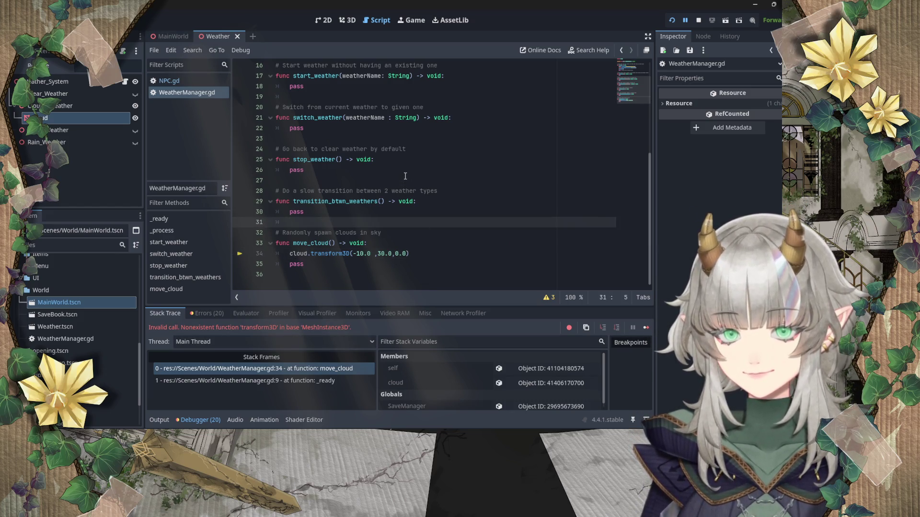
left_click(699, 20)
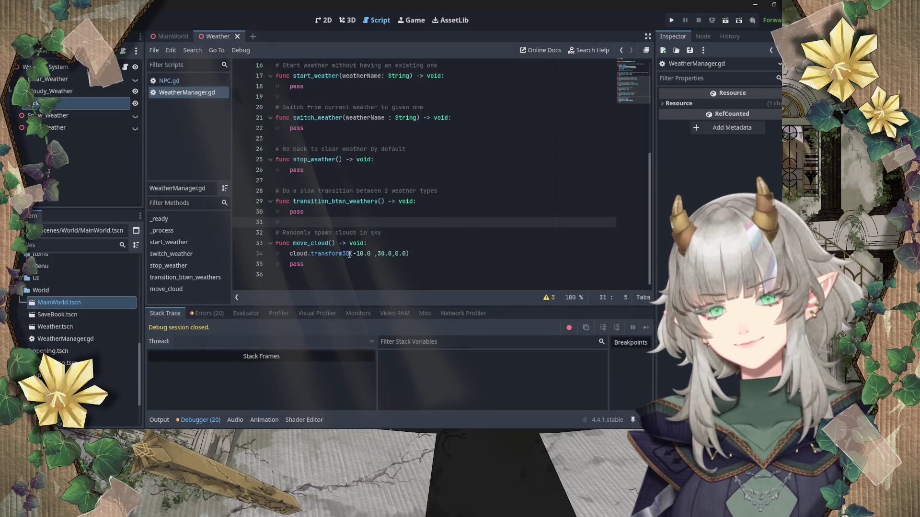
left_click(65, 102)
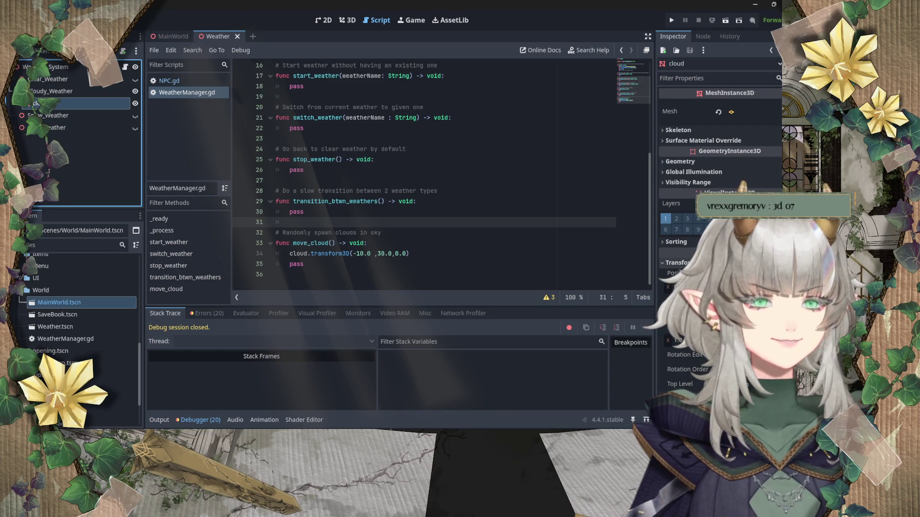
left_click(411, 254)
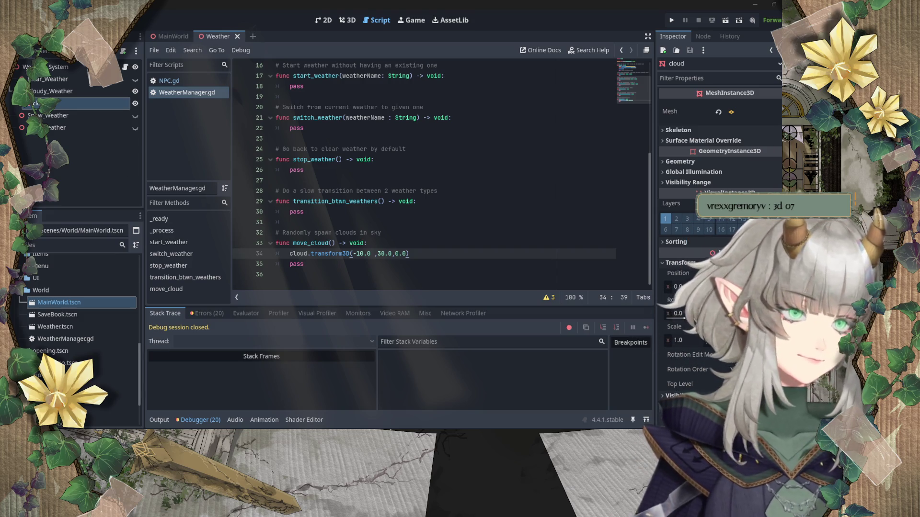
left_click(163, 81)
scroll(257, 180, "up", 3)
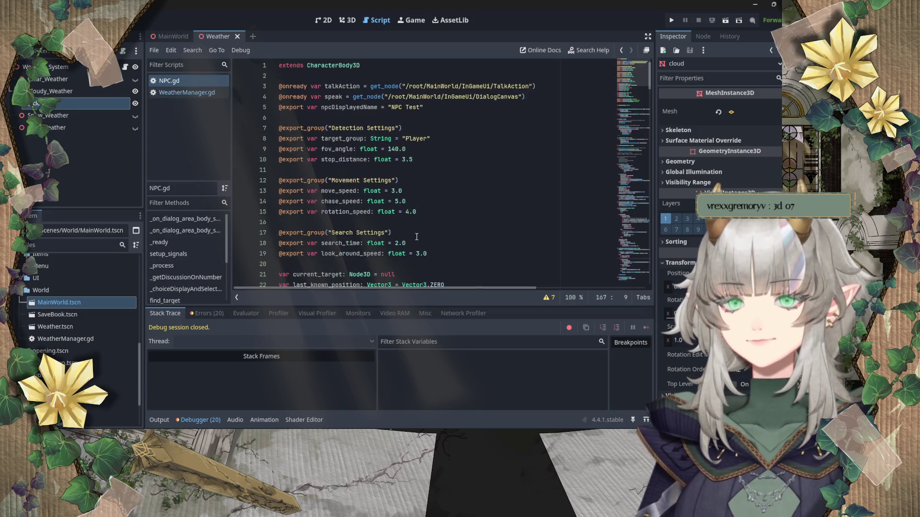
Scroll through NPC.gd and select its move_and_slide call for reference
scroll(452, 218, "down", 10)
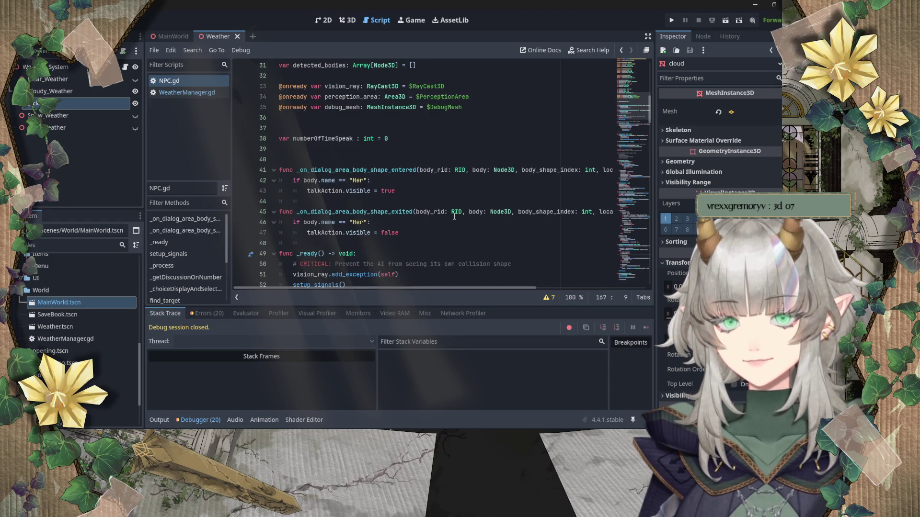
scroll(452, 218, "down", 6)
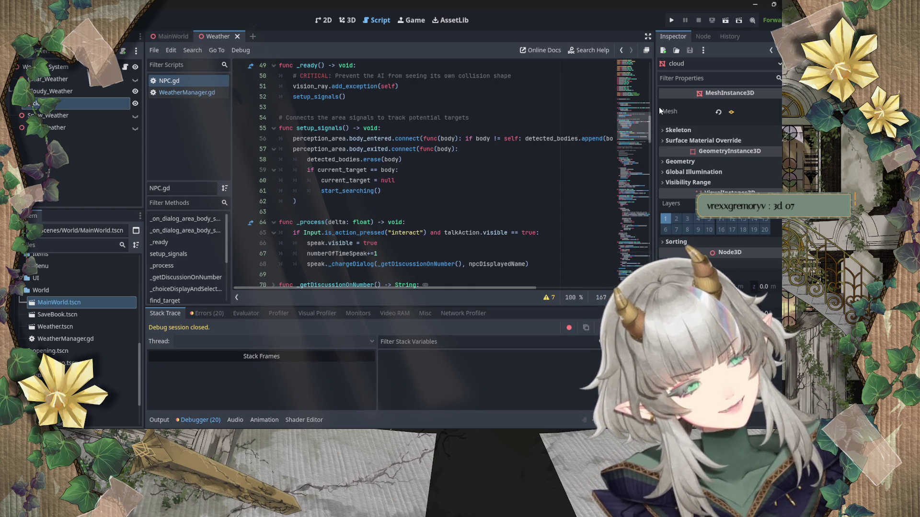
left_click(626, 176)
mouse_move(626, 174)
left_mouse_down()
mouse_move(634, 136)
mouse_move(645, 170)
mouse_move(640, 283)
mouse_move(639, 250)
left_mouse_up()
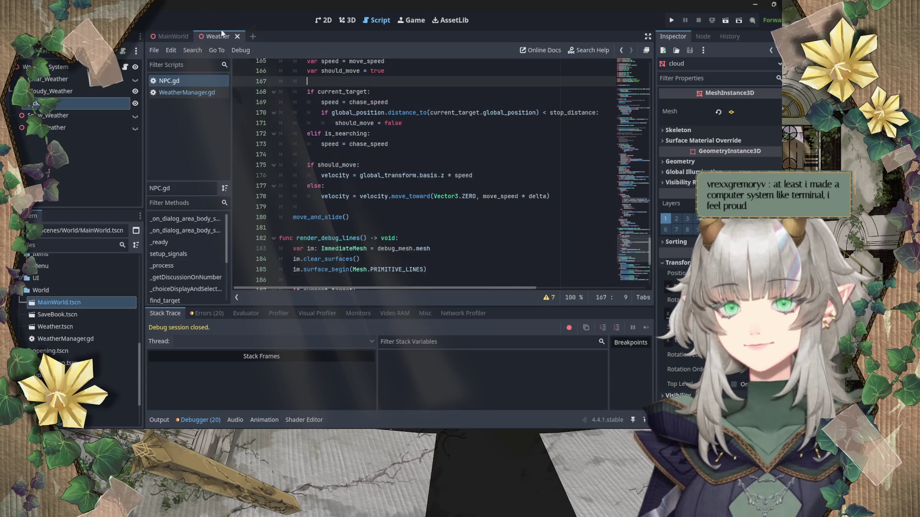
left_click_drag(293, 217, 350, 217)
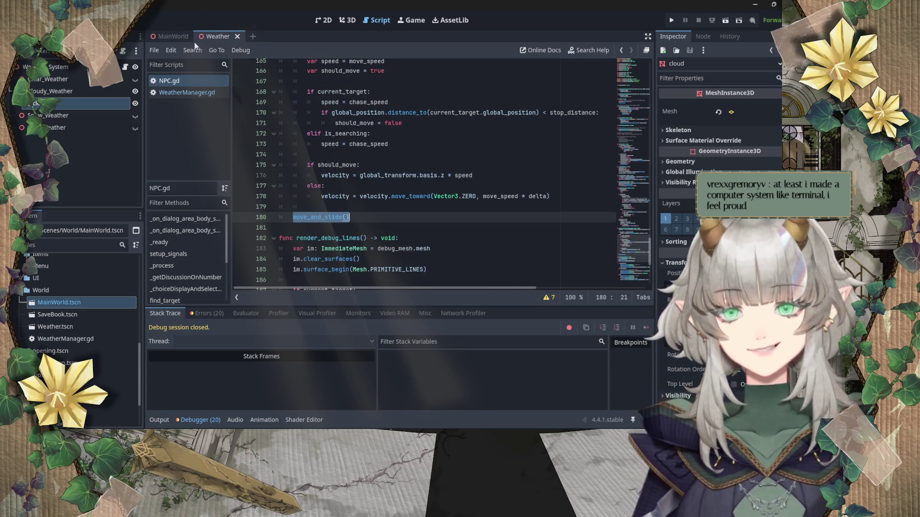
Back in WeatherManager.gd, clear line 34's transform3D call and start typing cloud.trans
left_click(194, 92)
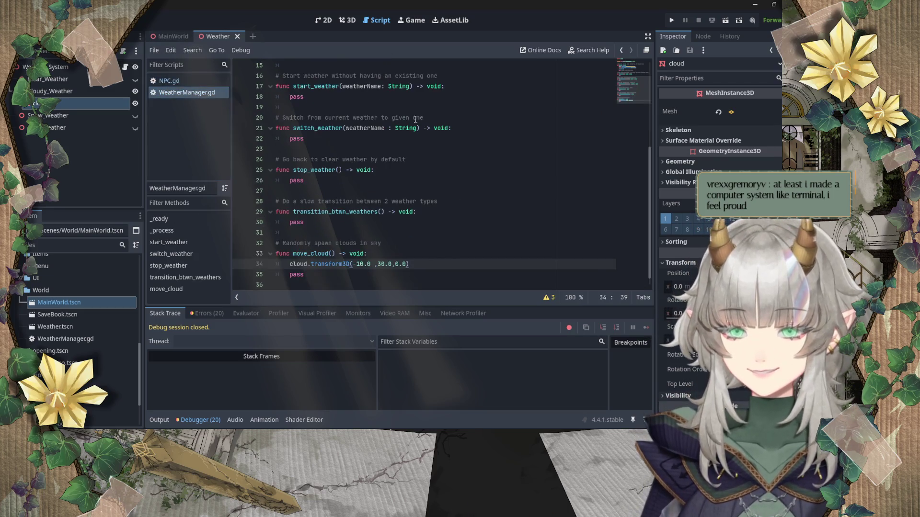
key("shift+Home")
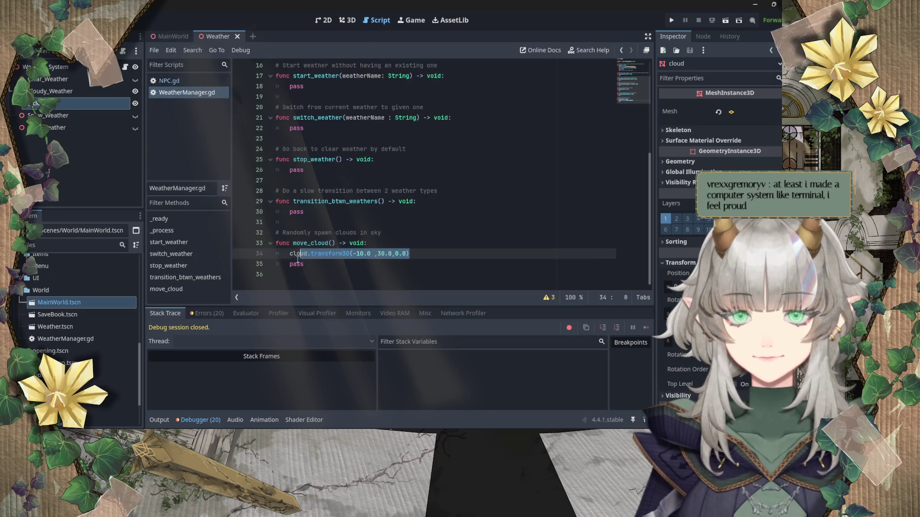
key("BackSpace")
type("cloud.")
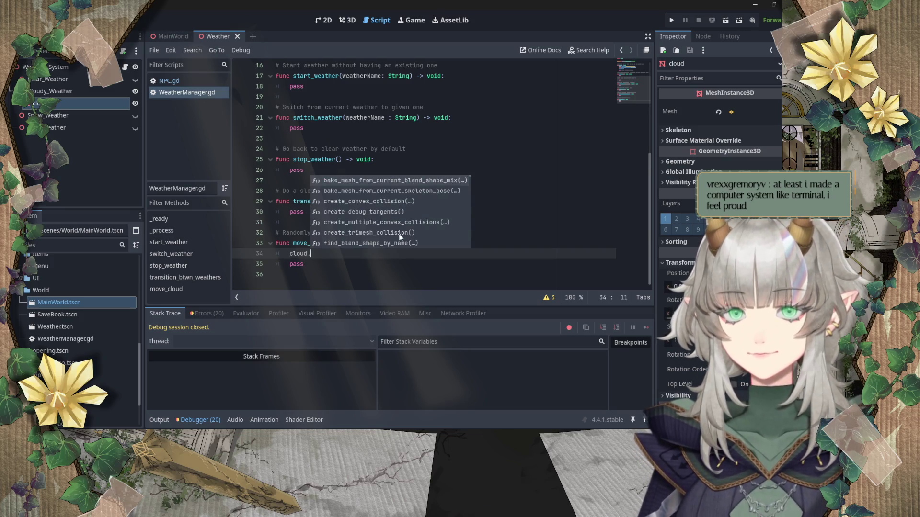
type("trans")
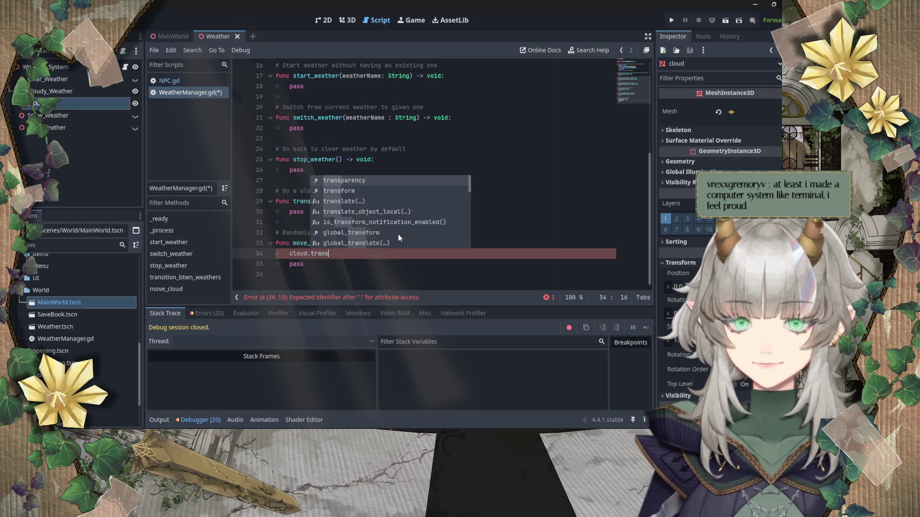
Complete line 34 to cloud.global_transform from the autocomplete suggestions
key("Down")
key("Down")
key("Down")
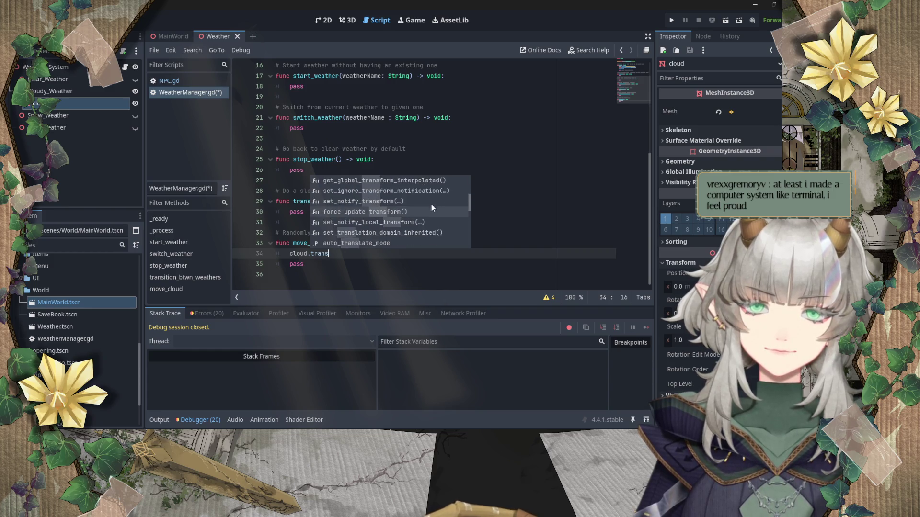
key("Down")
key("Down")
key("Down")
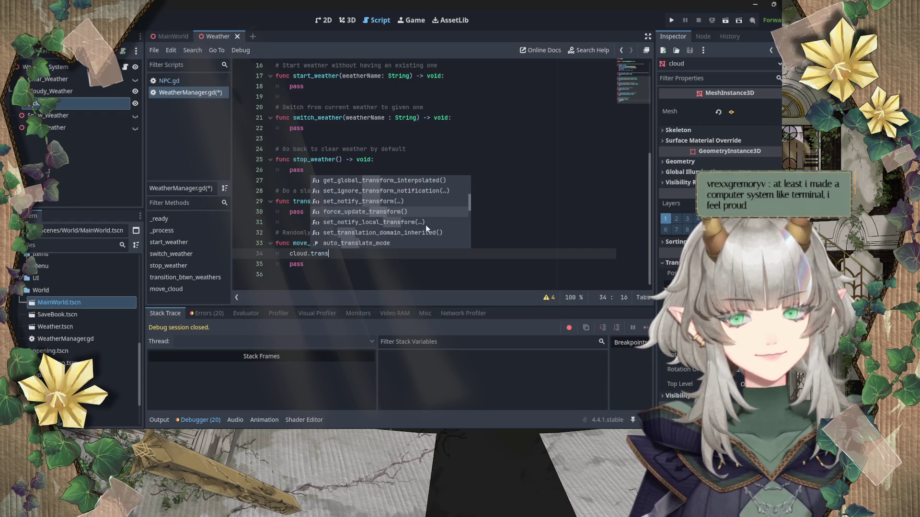
type("form")
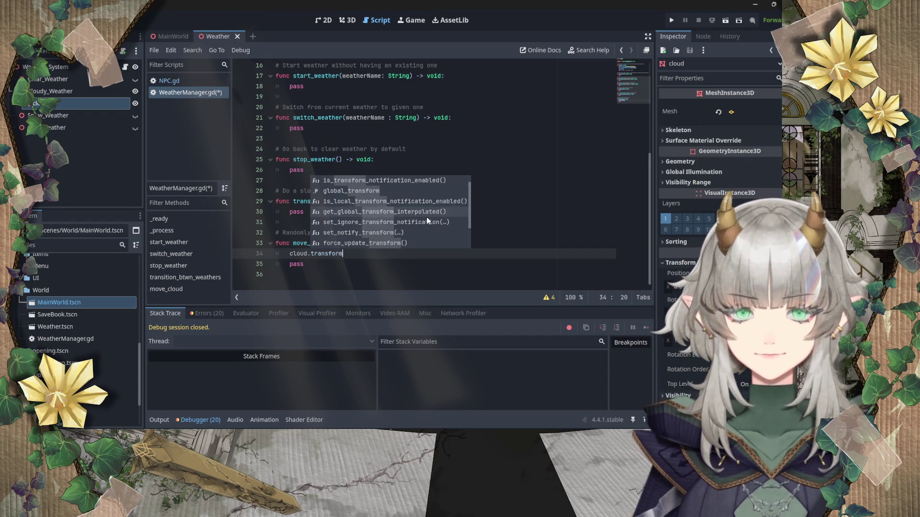
key("Up")
key("Up")
key("Up")
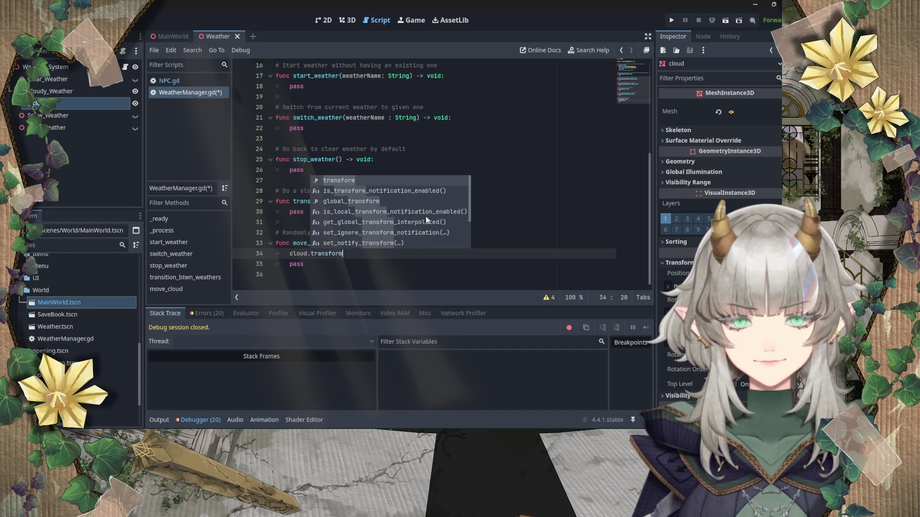
double_click(370, 202)
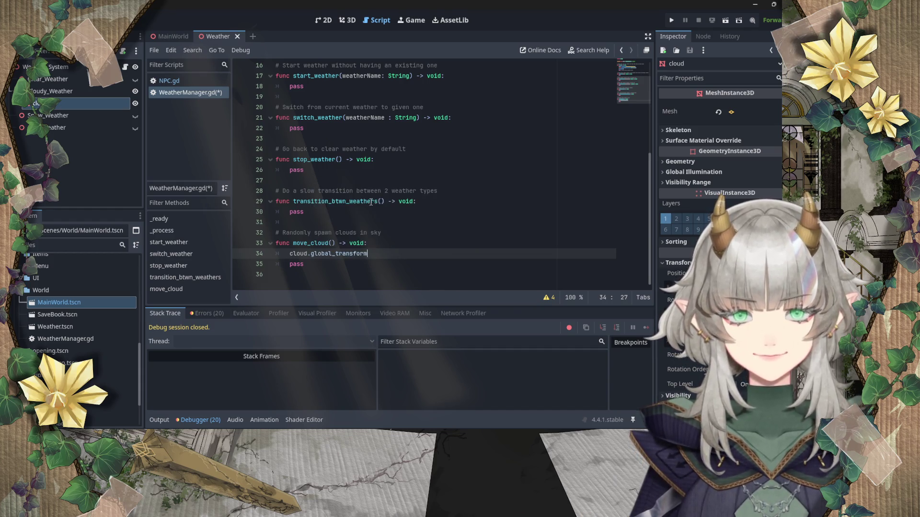
Pass Vector3(-10.0,30.0,0.0) as the argument to global_transform and save the script
type("(")
type("Ve")
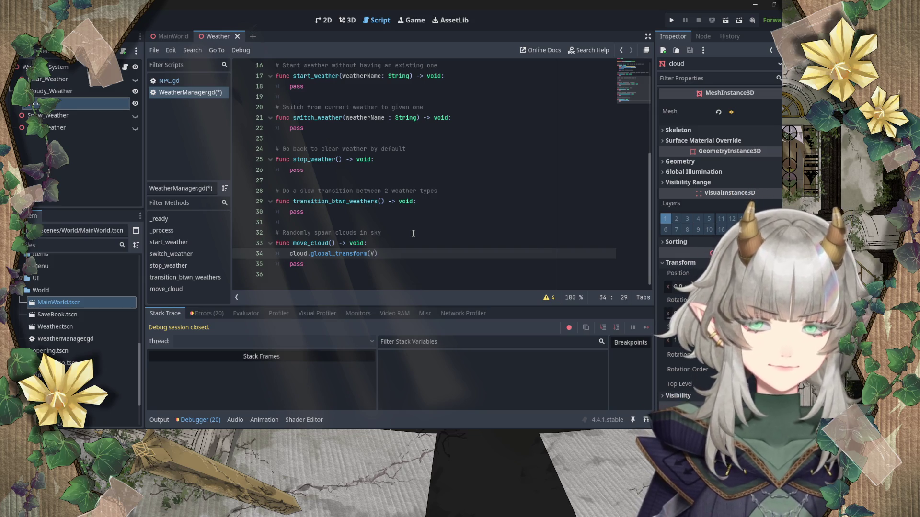
type("cto")
key("Down")
key("Down")
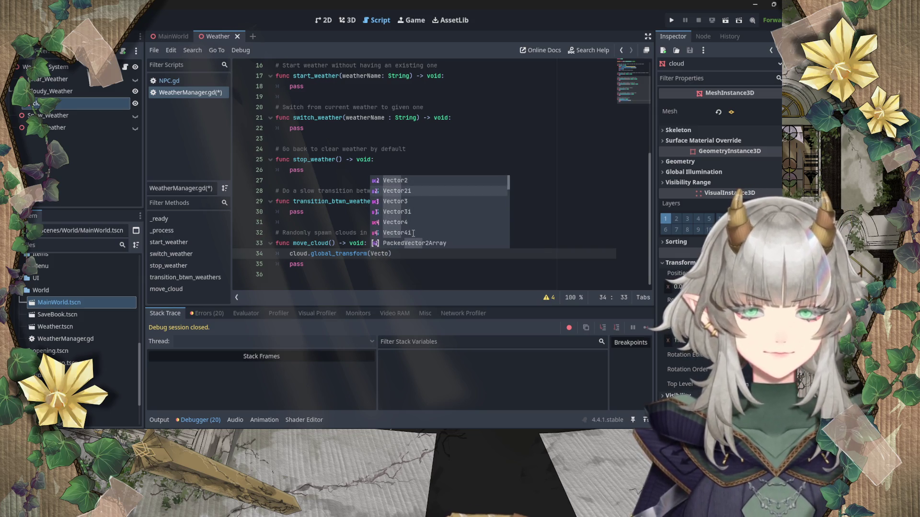
key("Return")
type("(")
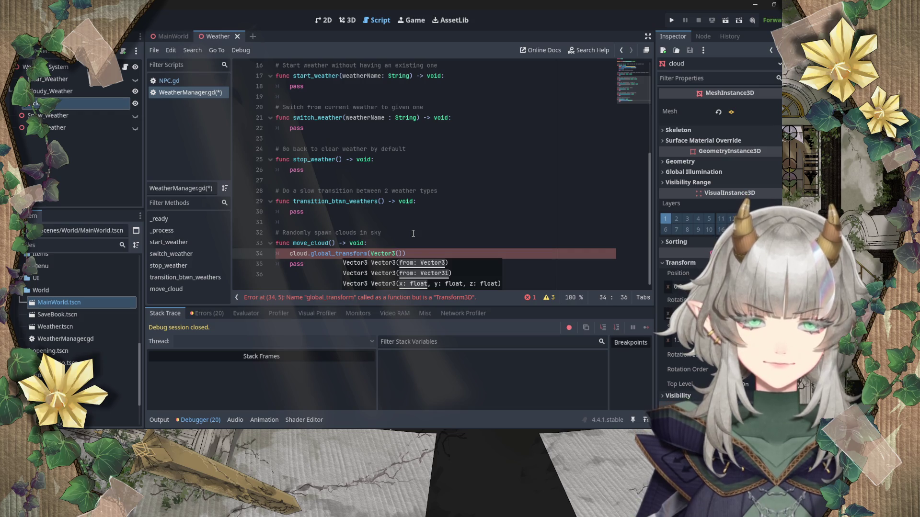
type("-10,0")
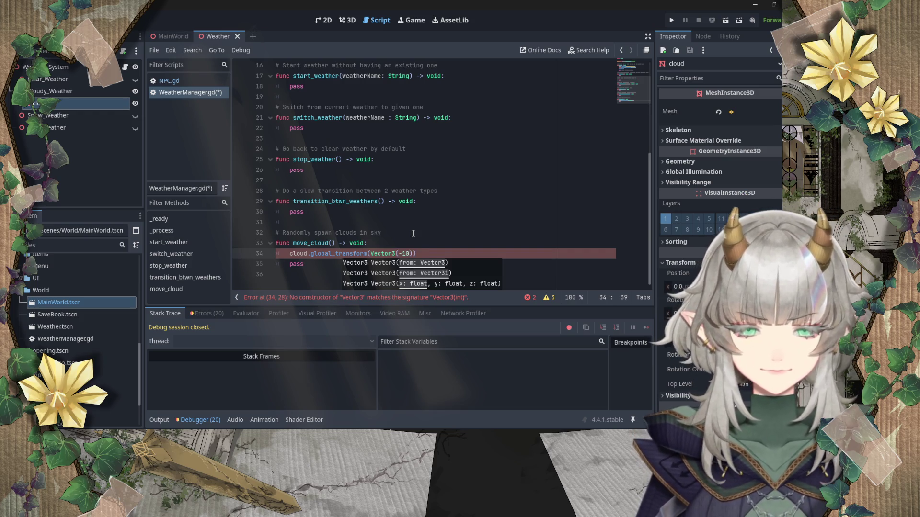
key("BackSpace")
key("BackSpace")
type(".0,")
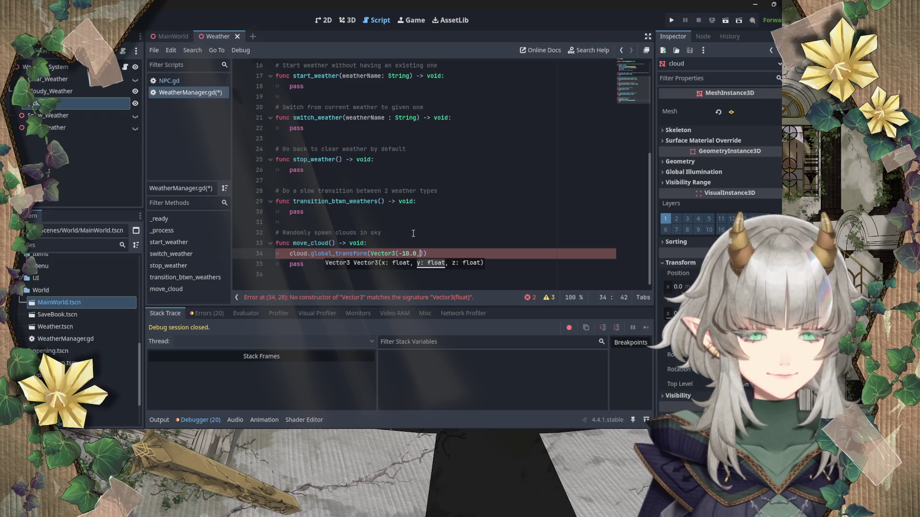
type("30.0,0")
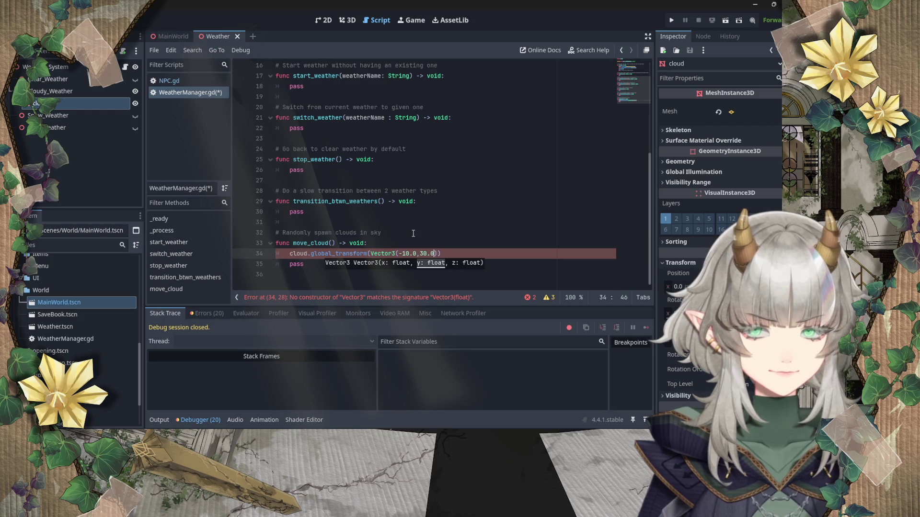
type(".0")
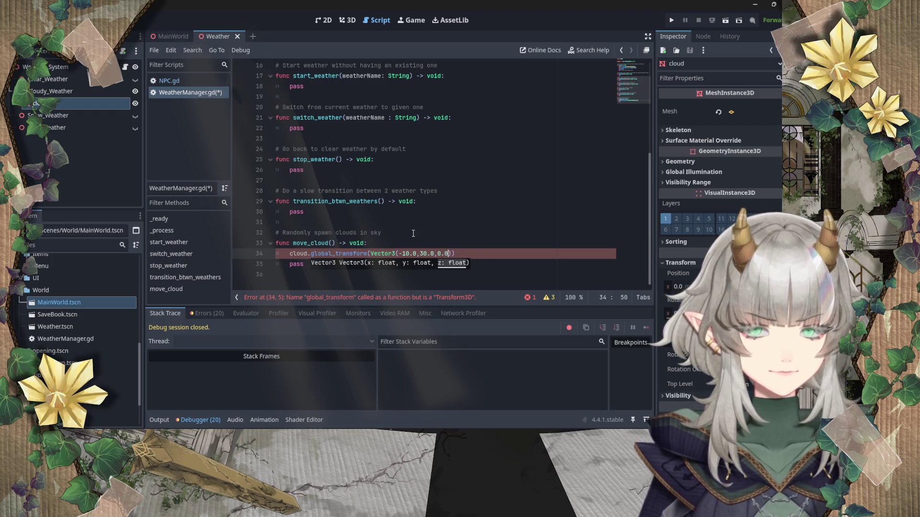
left_click(413, 234)
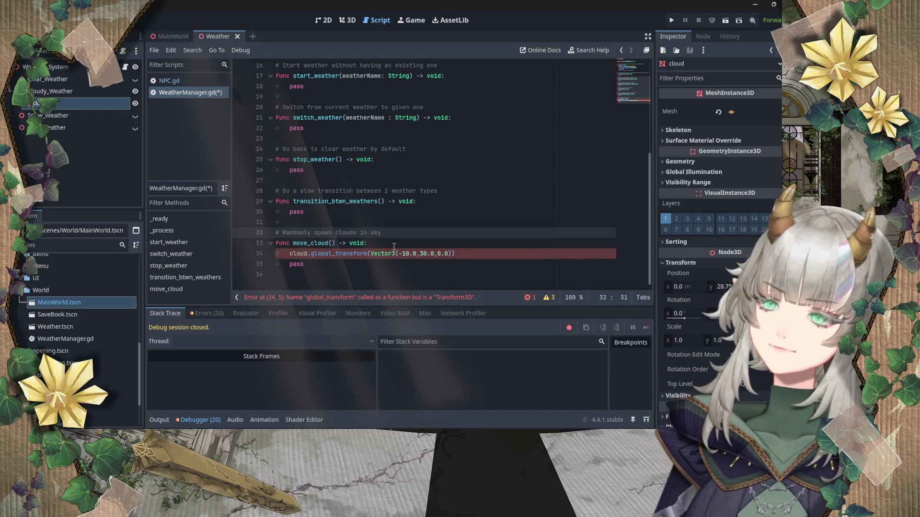
key("ctrl+s")
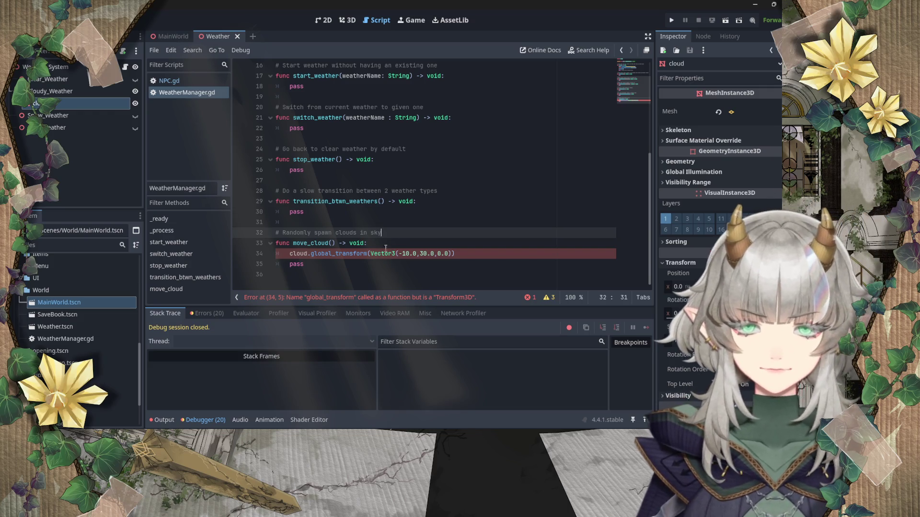
left_click(372, 253)
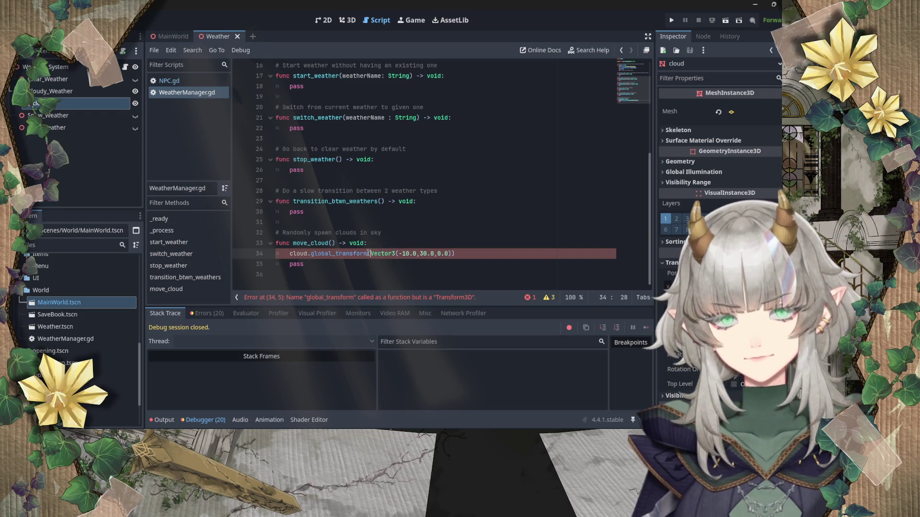
mouse_move(372, 250)
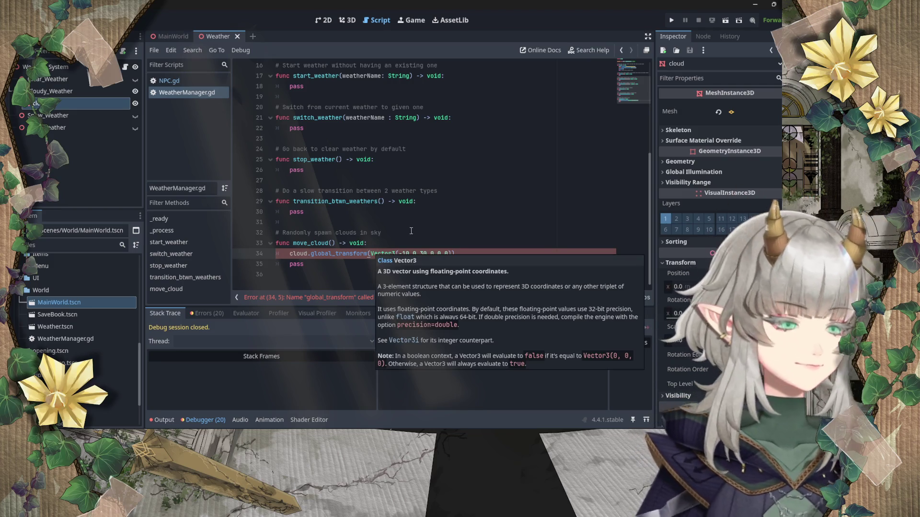
key("Left")
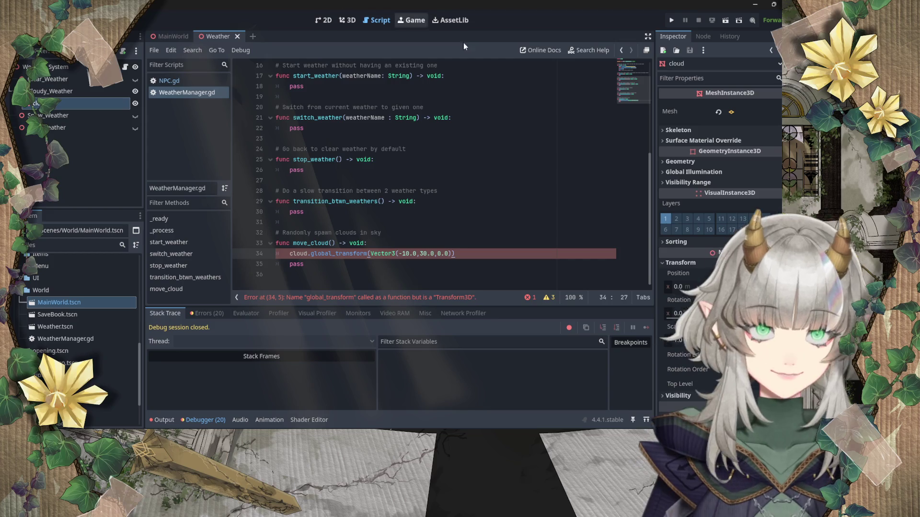
Run the game, which hits the line 34 parser error, and stop it
left_click(672, 21)
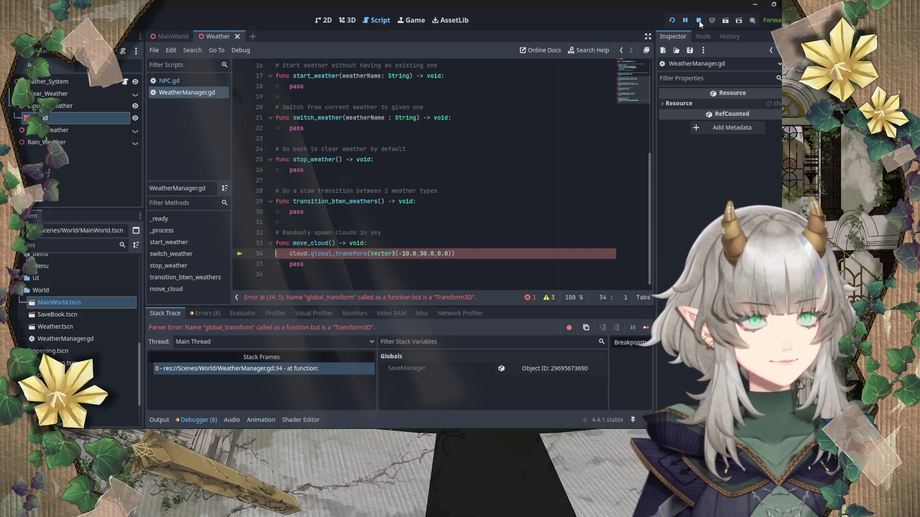
left_click(700, 21)
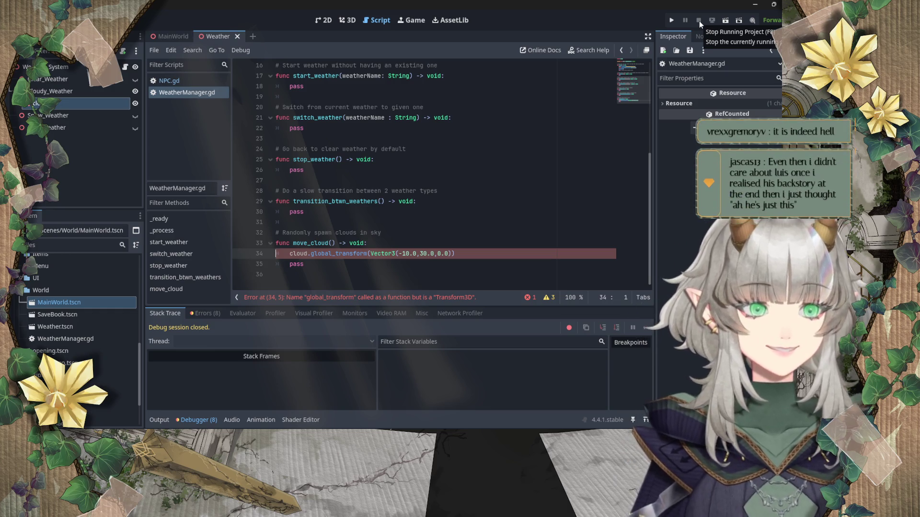
left_click(451, 236)
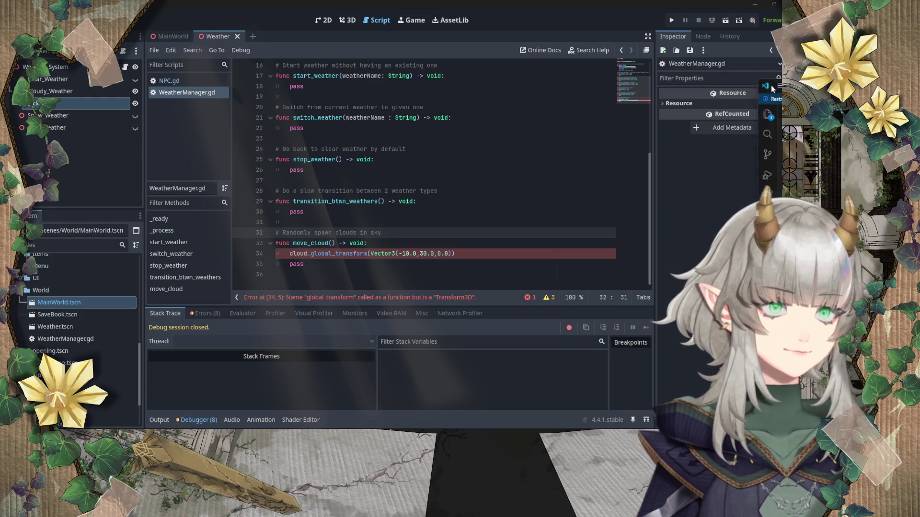
key("alt+Tab")
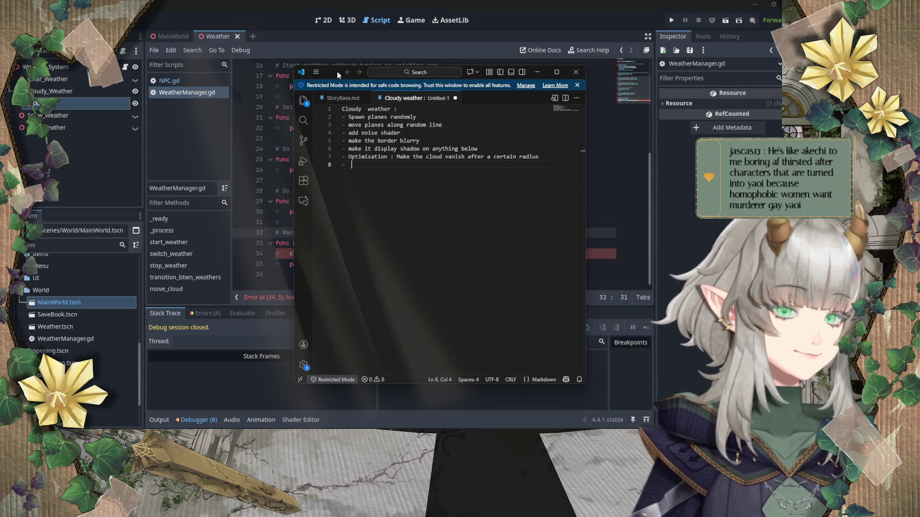
left_click(365, 132)
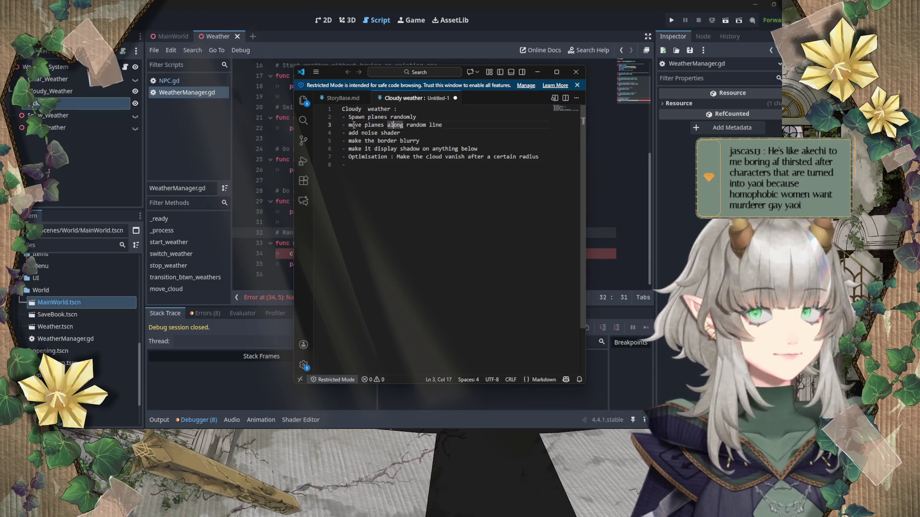
left_click_drag(349, 125, 521, 123)
left_click_drag(355, 133, 423, 132)
left_click_drag(355, 140, 420, 141)
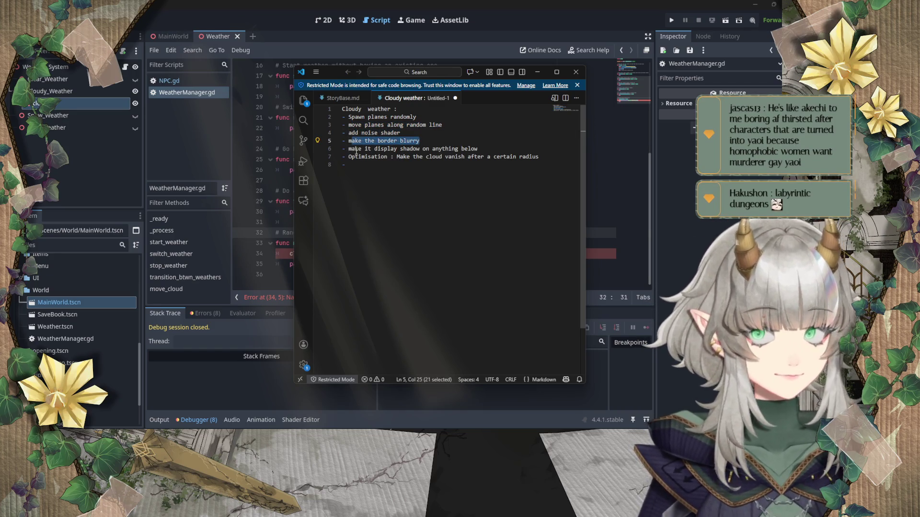
left_click_drag(355, 149, 502, 146)
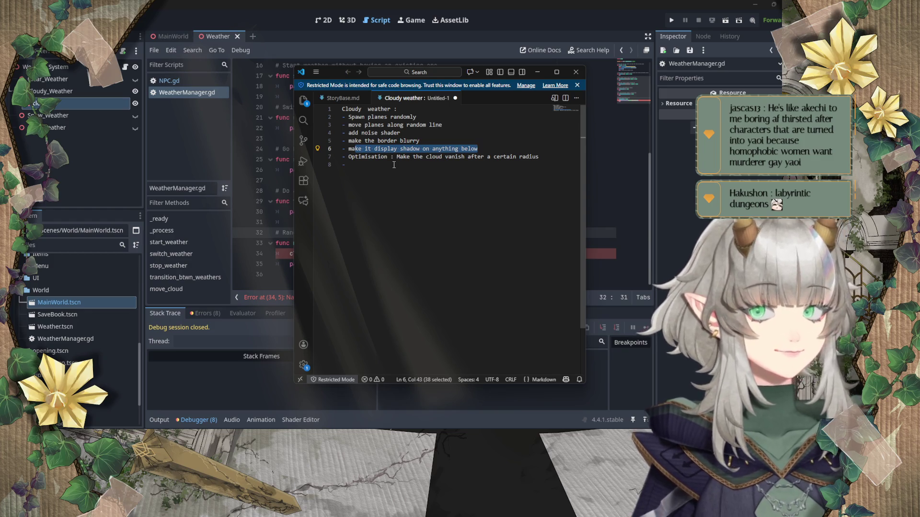
left_click(426, 165)
left_click_drag(366, 157, 493, 157)
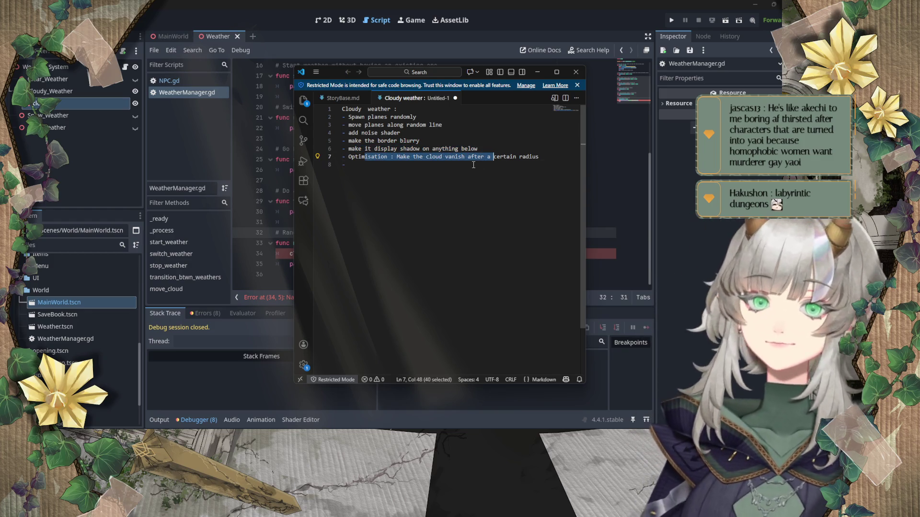
left_click_drag(366, 157, 413, 161)
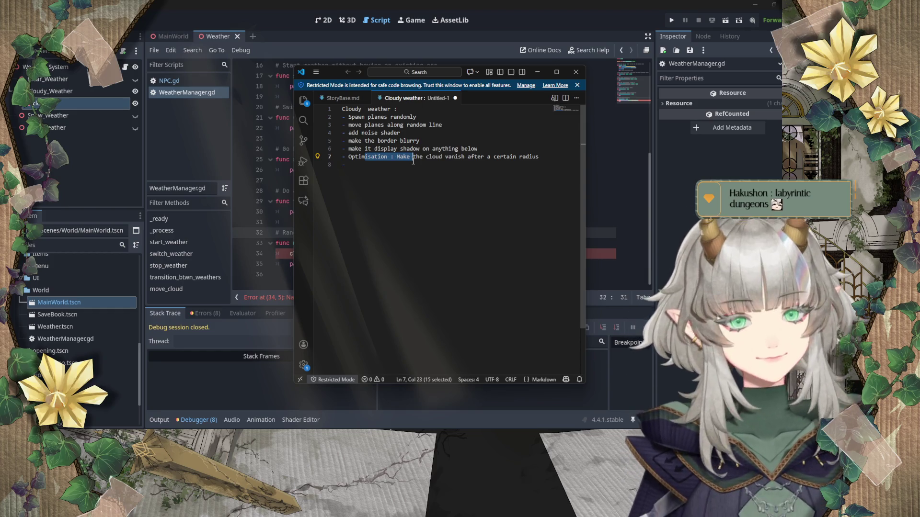
left_click(538, 72)
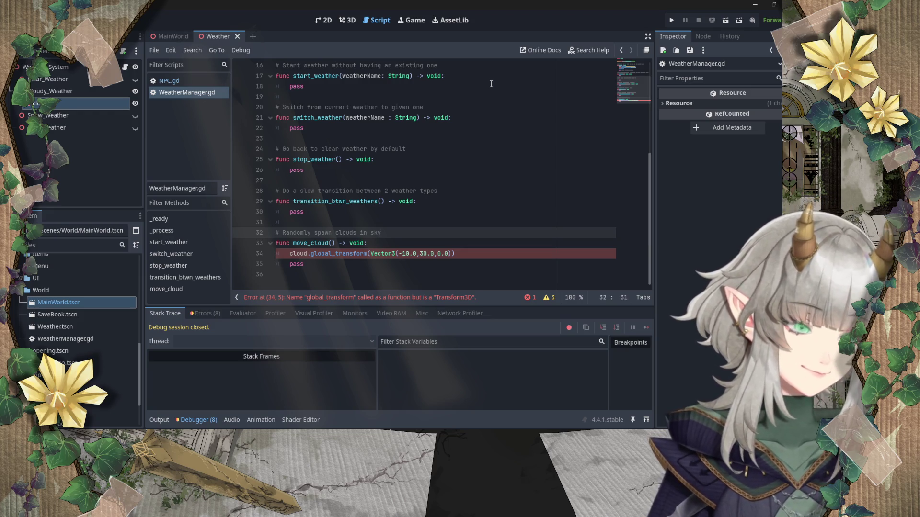
left_click(486, 171)
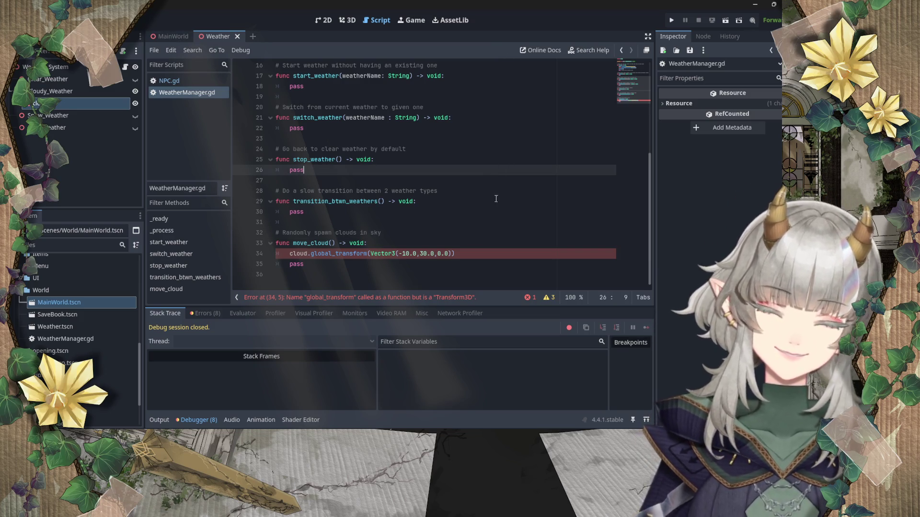
left_click_drag(454, 254, 406, 253)
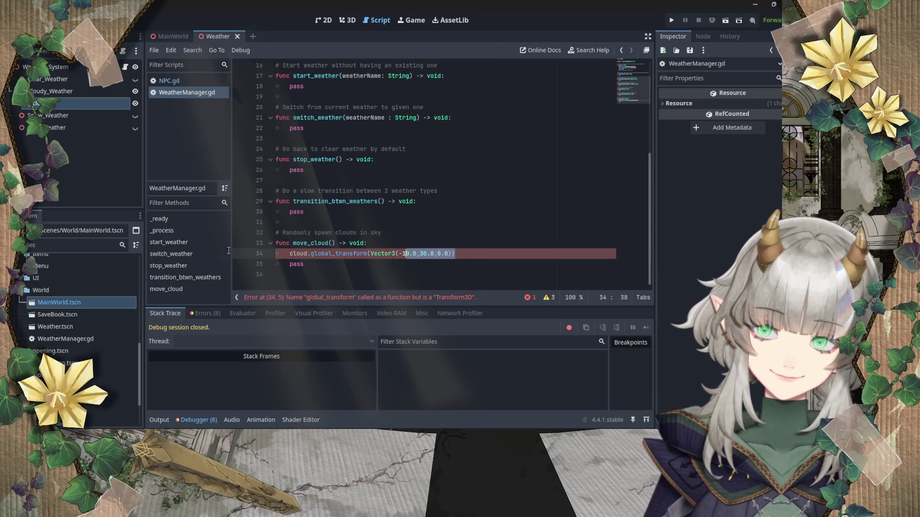
left_click(468, 253)
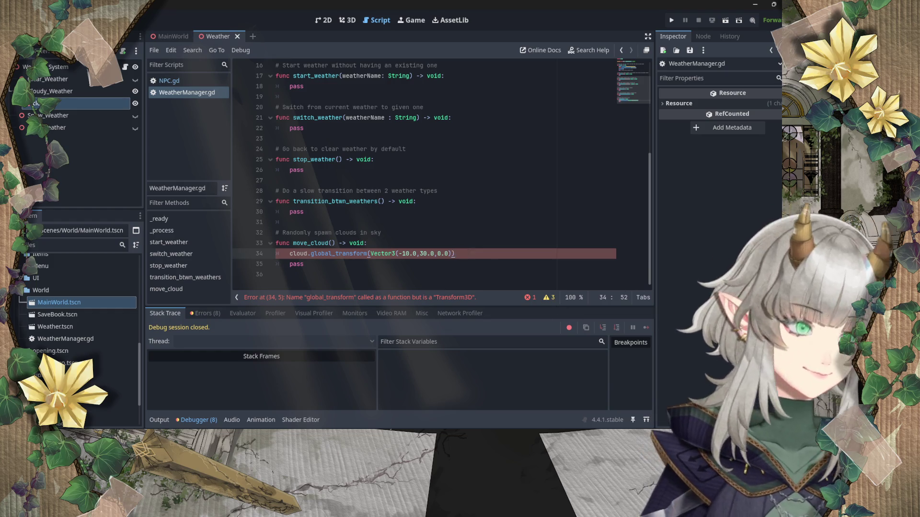
key("super+n")
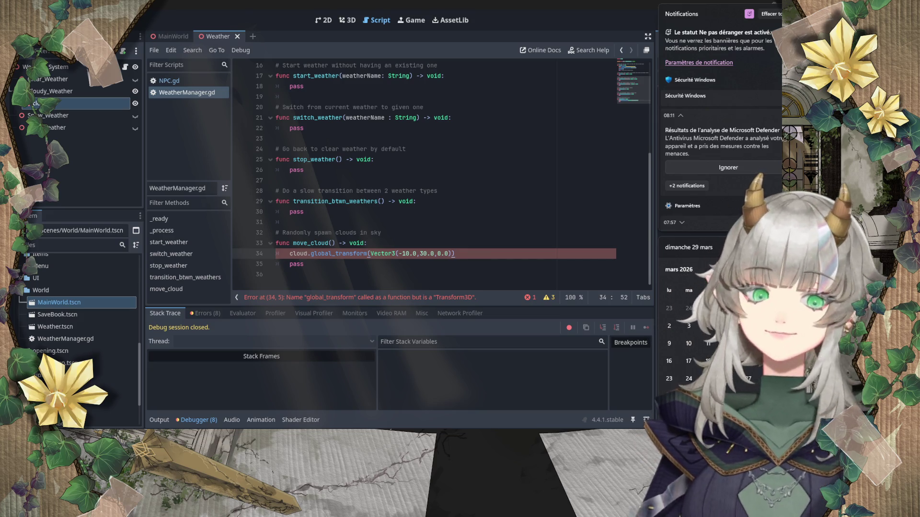
left_click(444, 265)
left_click(379, 262)
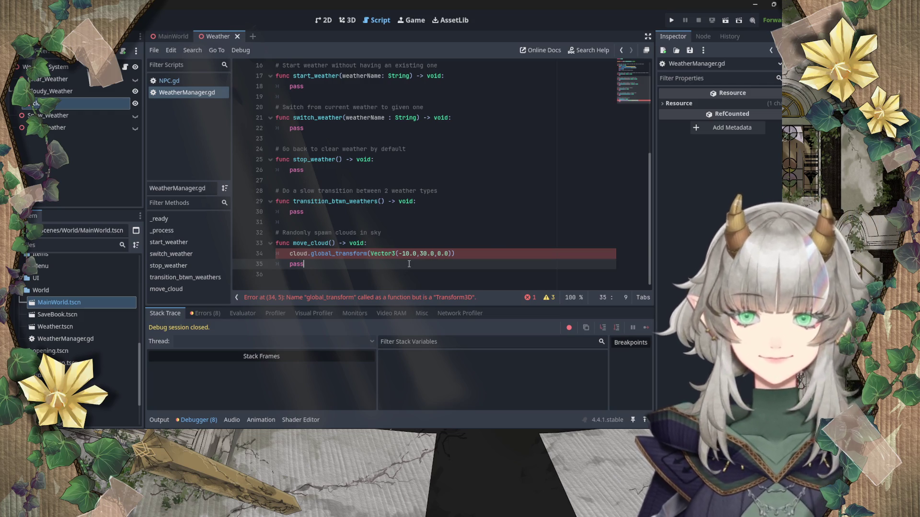
left_click(354, 255)
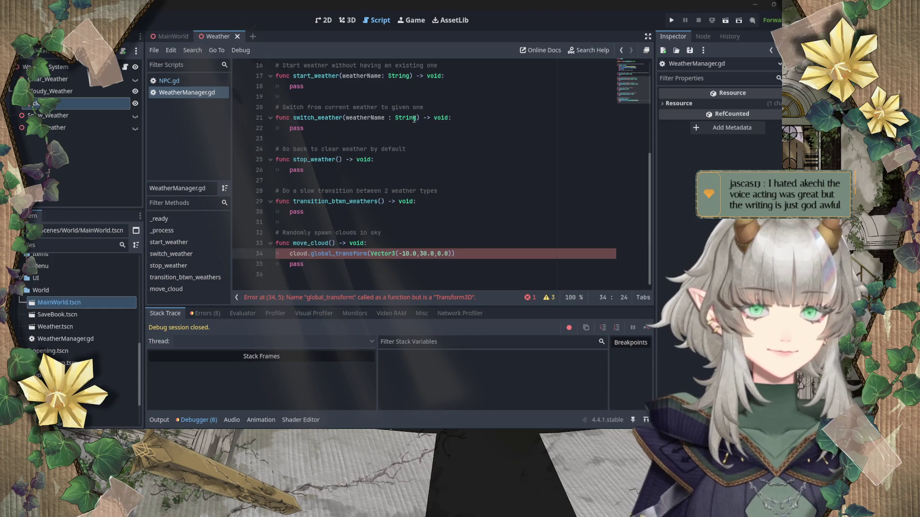
scroll(413, 120, "up", 5)
scroll(398, 182, "down", 5)
left_click(375, 242)
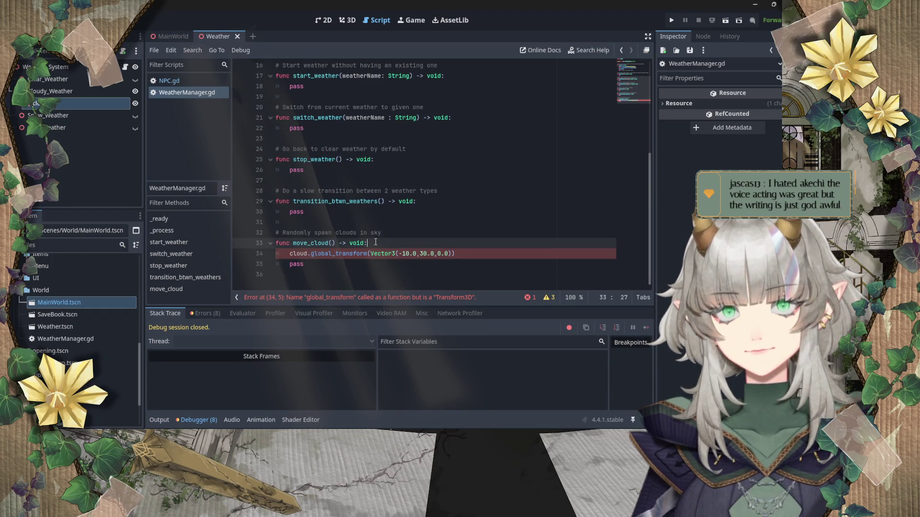
Select global_transform on line 34, then view the Cloudy_Weather node in the Inspector
left_click_drag(311, 254, 365, 255)
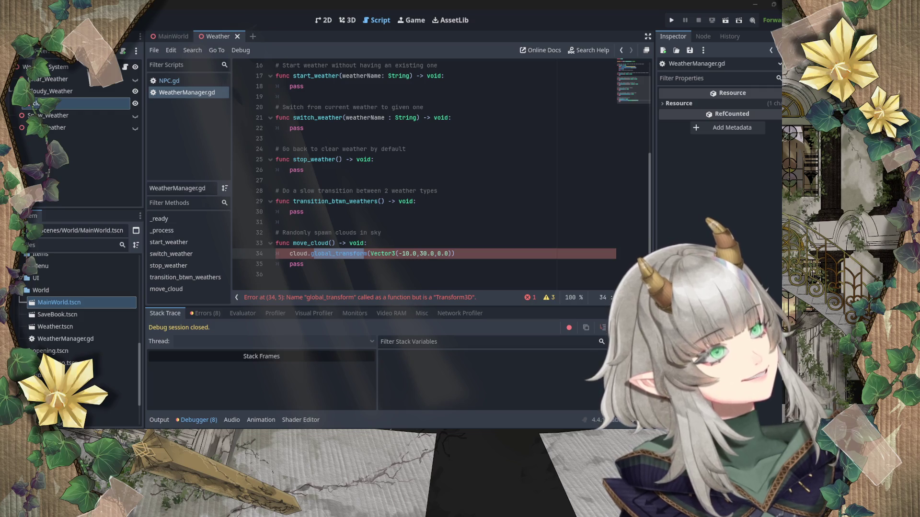
left_click(59, 91)
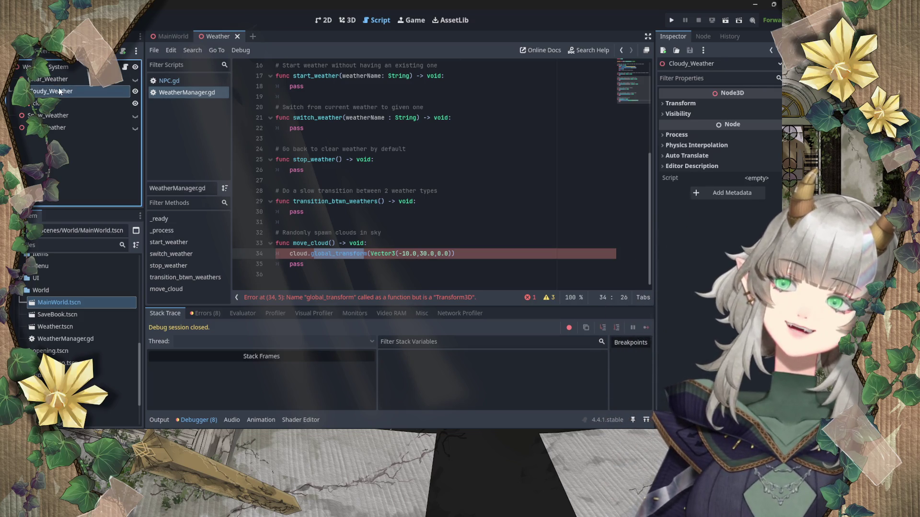
Select the cloud mesh node and expand its Transform to show position, rotation and scale
left_click(679, 103)
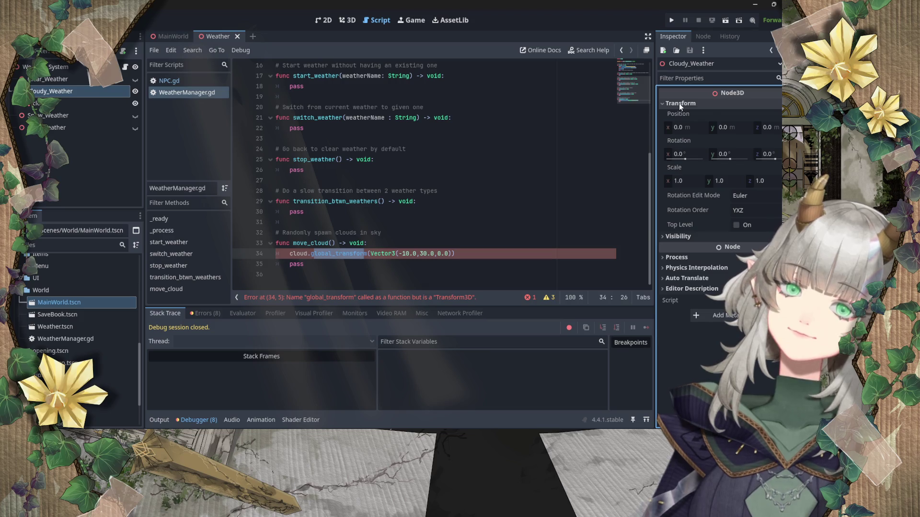
left_click(680, 102)
left_click(79, 103)
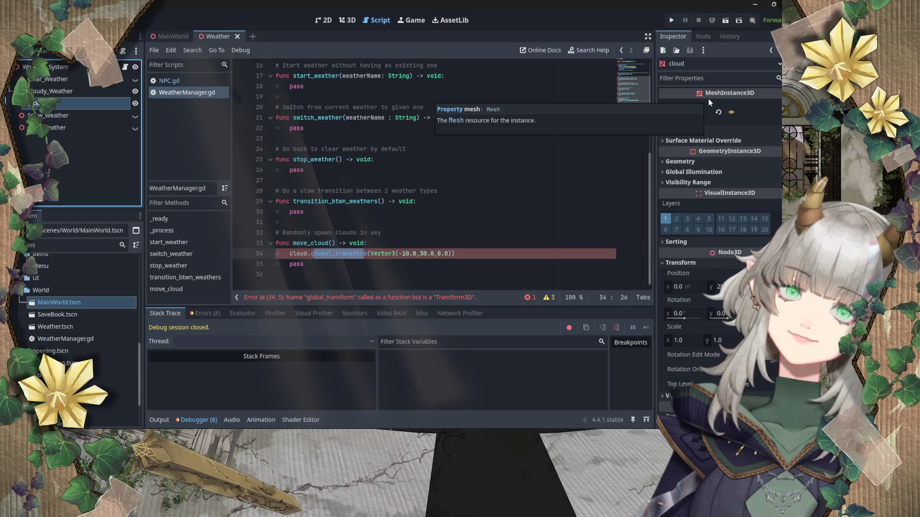
scroll(708, 98, "down", 2)
scroll(708, 98, "down", 1)
left_click(694, 208)
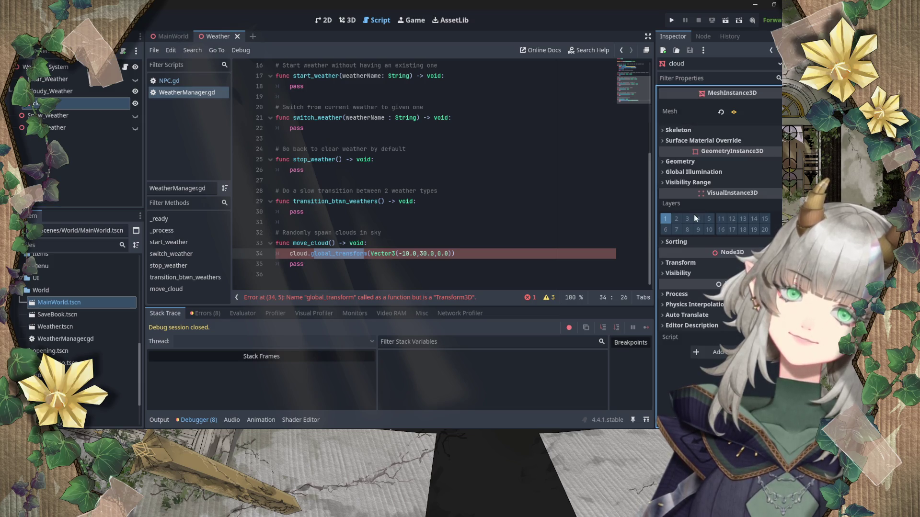
left_click(689, 263)
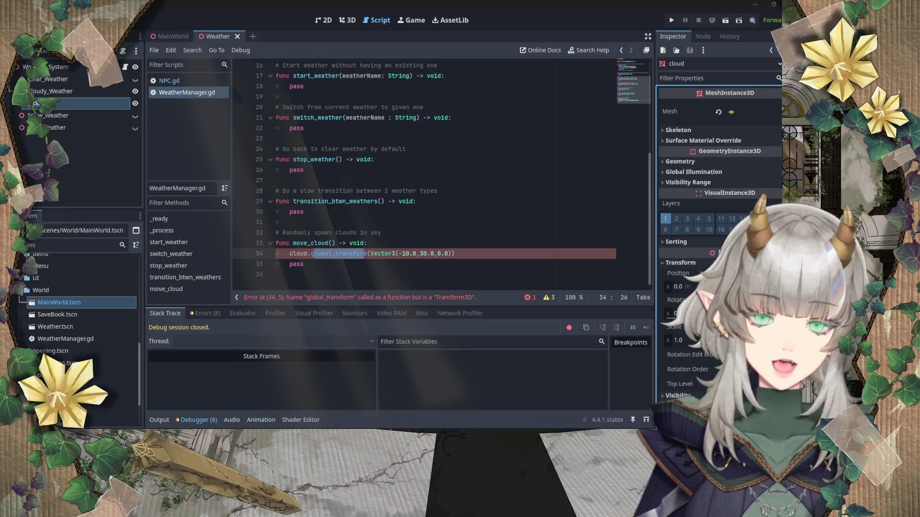
Place the caret at the end of line 34 in move_cloud
left_click(458, 221)
left_click(459, 255)
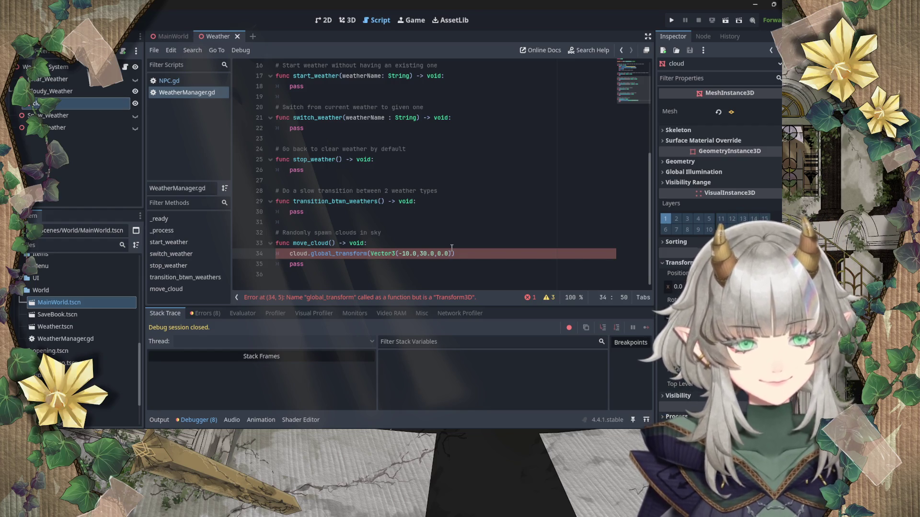
left_click(466, 252)
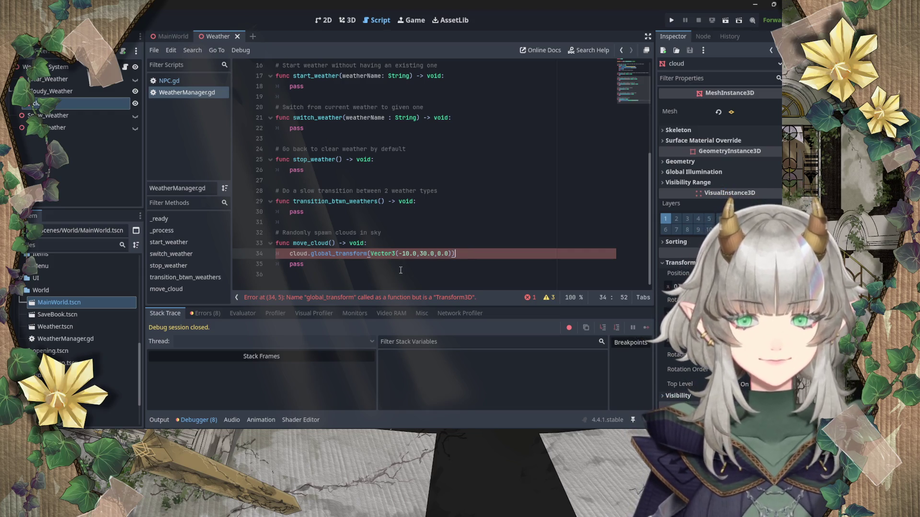
Add a new cloud.global_translate(-10.0,30.0,0.0) line under line 34 and save
key("Return")
type("clou")
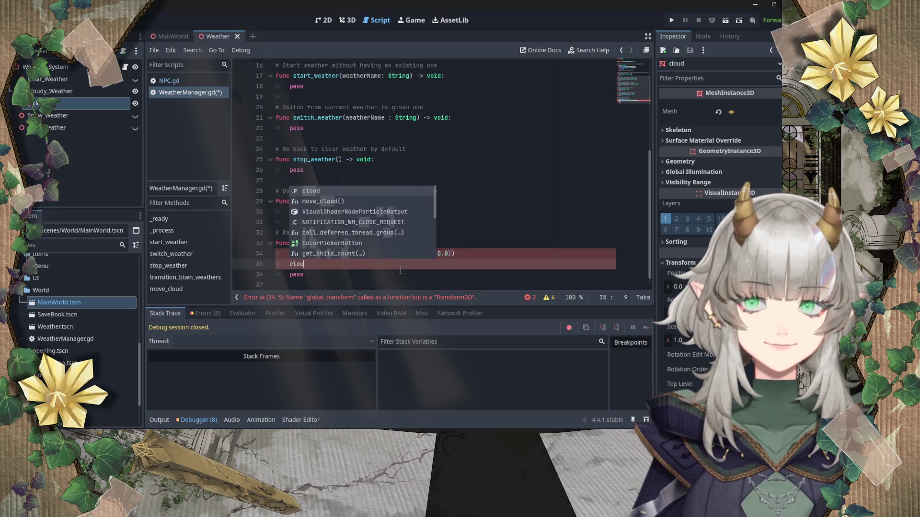
type("d.")
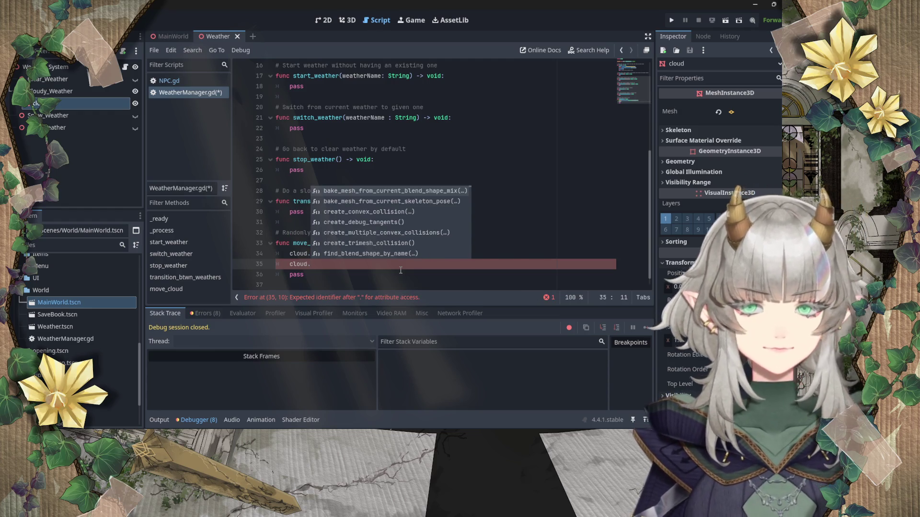
type("trans")
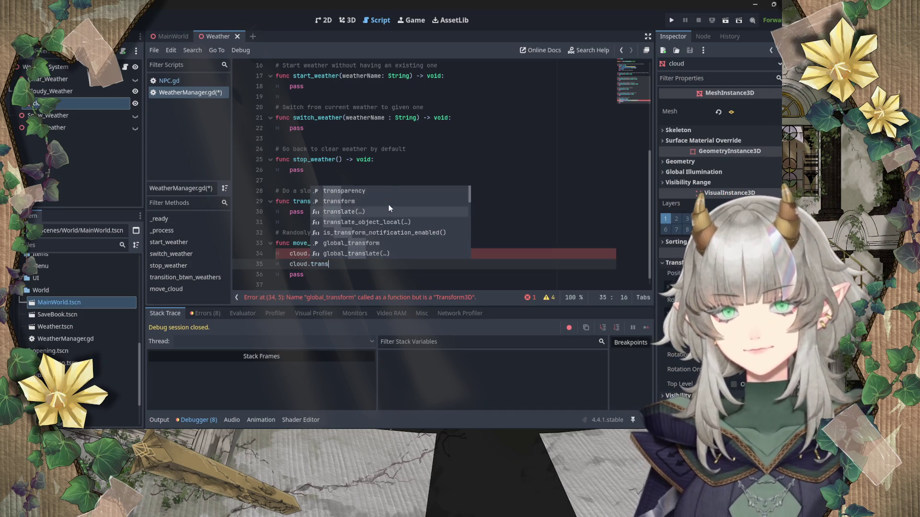
scroll(389, 206, "down", 2)
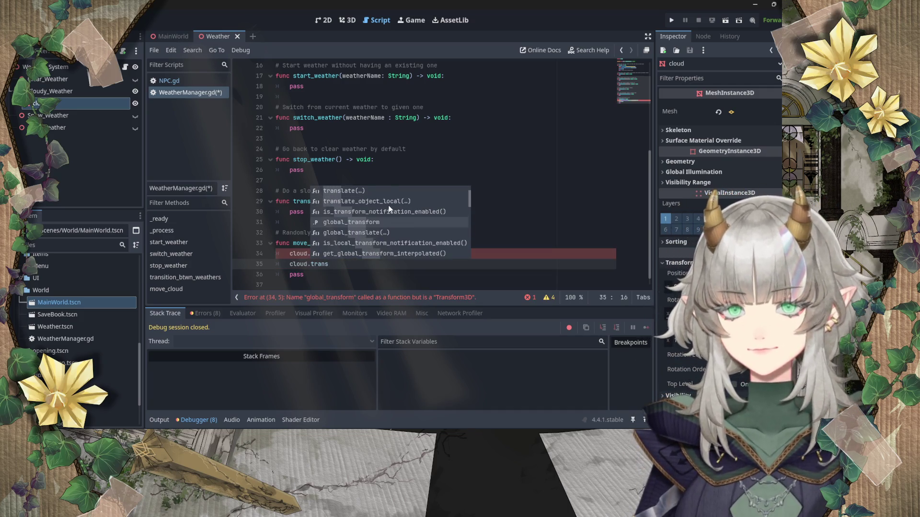
left_click(355, 232)
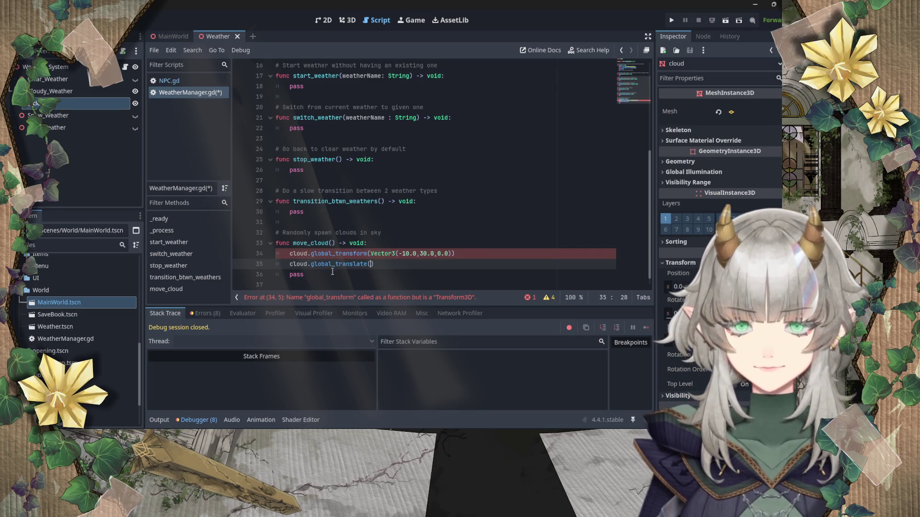
mouse_move(338, 265)
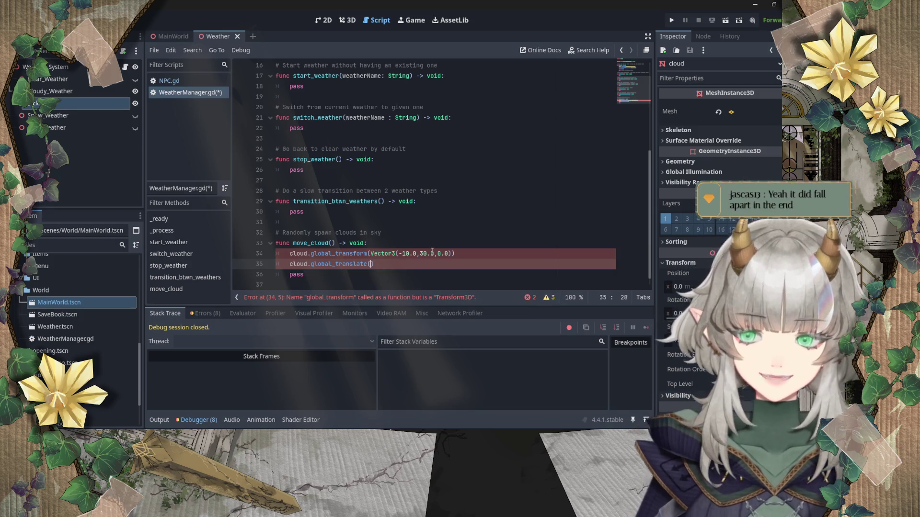
key("BackSpace")
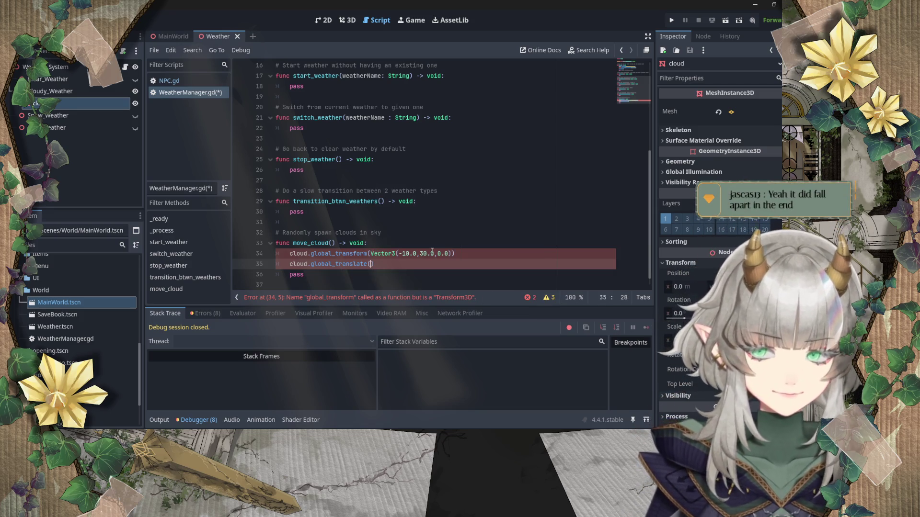
type("-10..0")
key("BackSpace")
key("BackSpace")
type("0,")
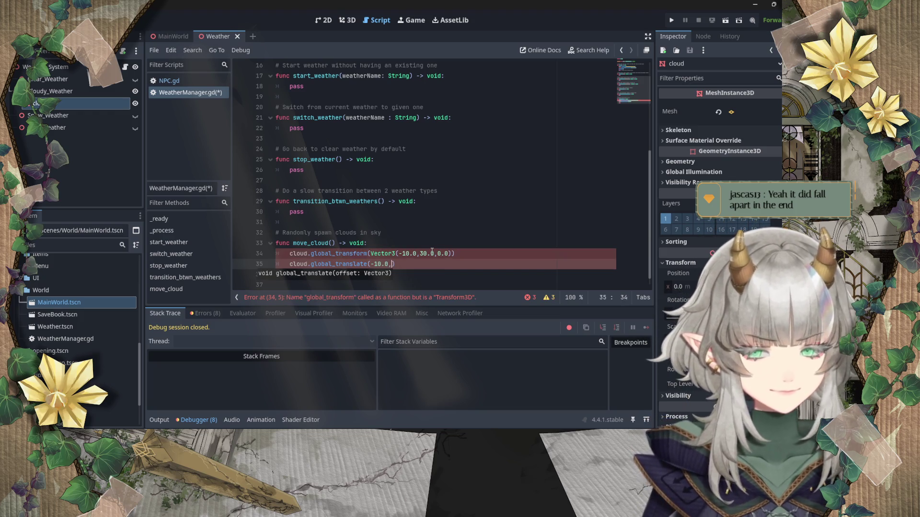
type("30.")
key("Return")
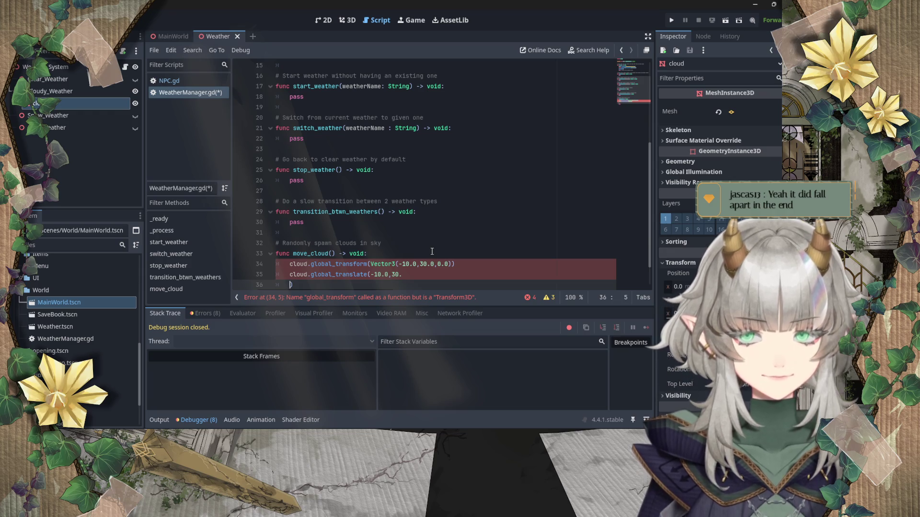
key("BackSpace")
type("0,0.0")
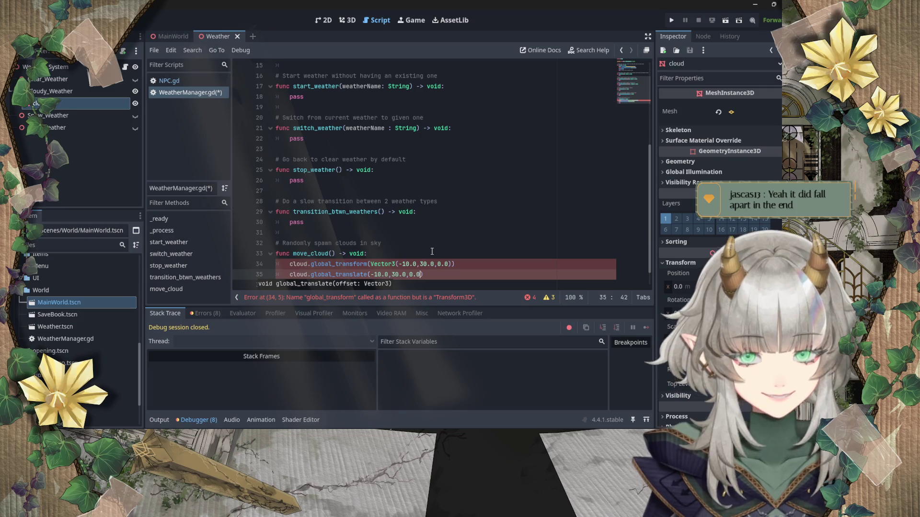
key("ctrl+s")
Delete the old global_transform line, wrap the arguments in Vector3(-10.0,30.0,0.0), and save
mouse_move(289, 264)
left_mouse_down()
mouse_move(584, 282)
mouse_move(290, 264)
left_mouse_up()
key("BackSpace")
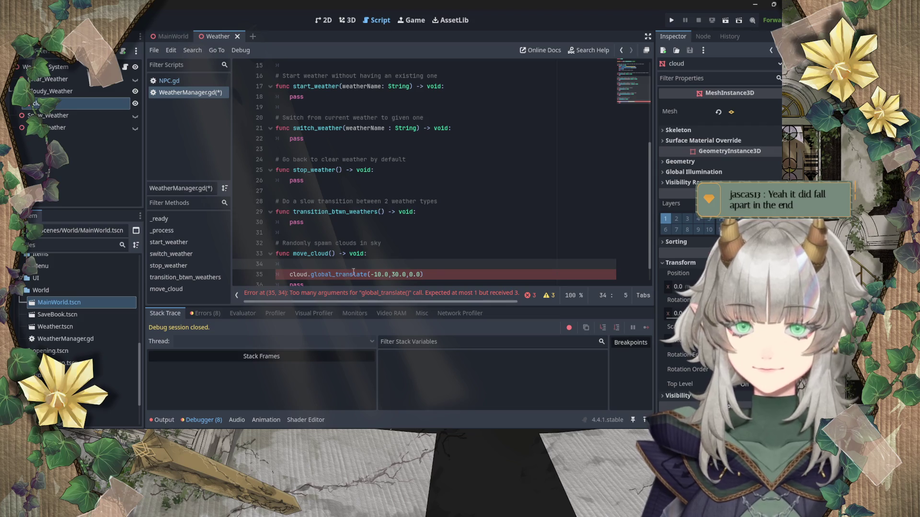
key("BackSpace")
key("BackSpace")
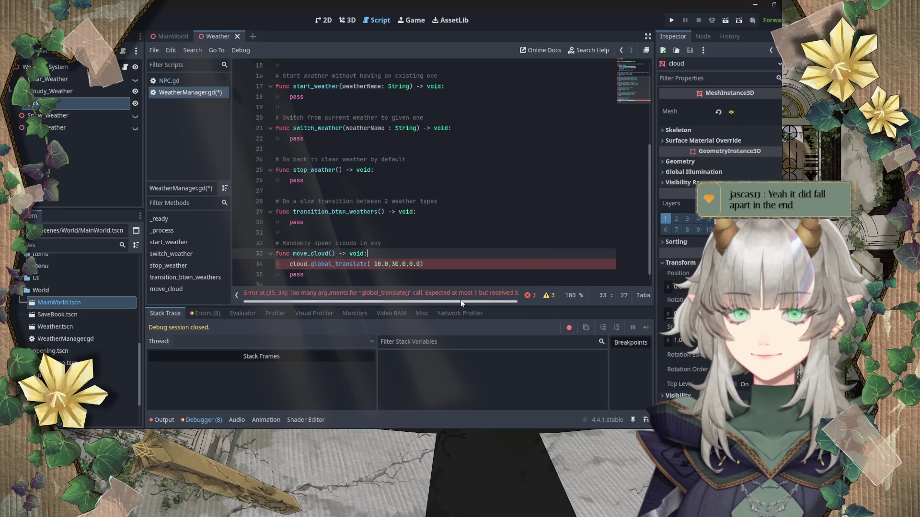
left_click_drag(419, 264, 373, 264)
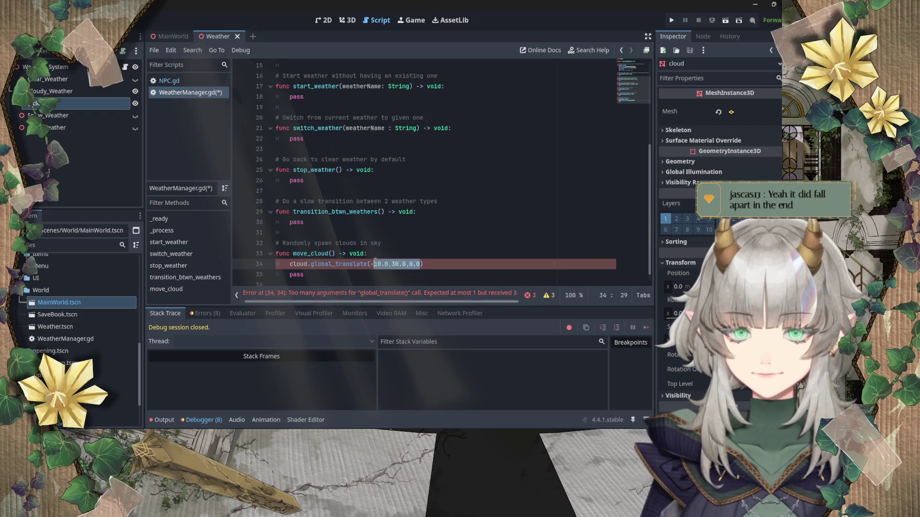
key("BackSpace")
type("Vecto")
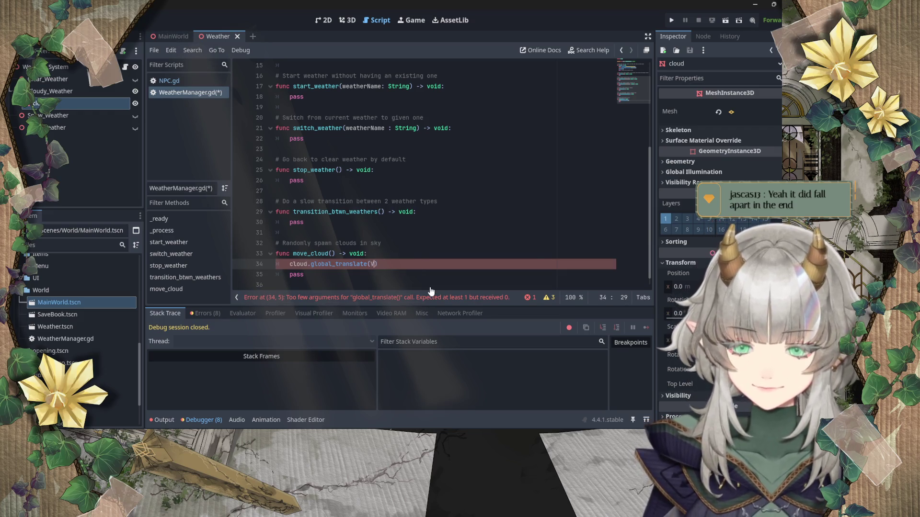
key("Down")
key("Down")
key("Return")
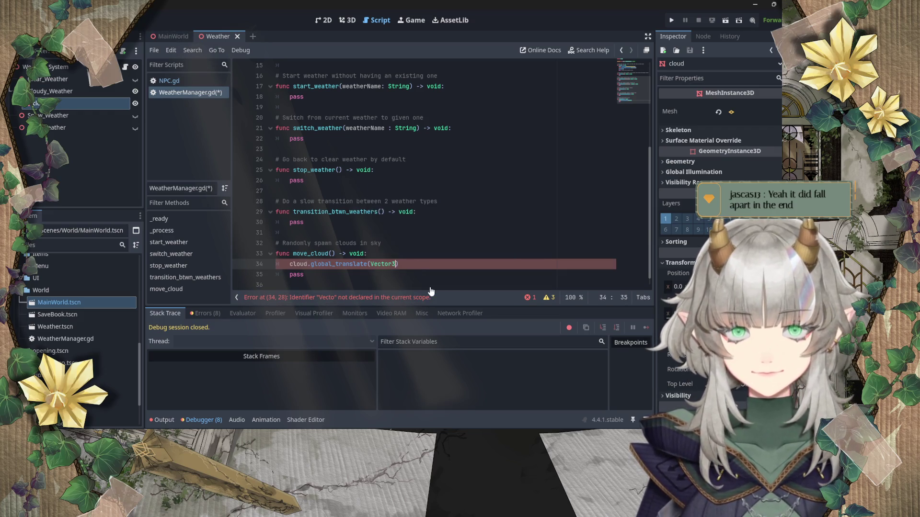
type("-10.0,30.0,0.0")
left_click(326, 222)
key("ctrl+s")
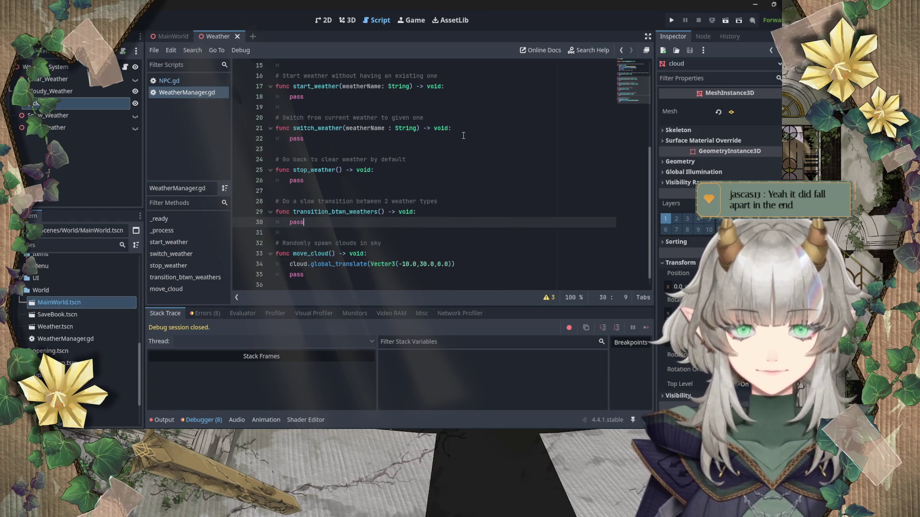
Check that _ready calls move_cloud() after the 5-second timer, then save the script
scroll(326, 180, "up", 1)
scroll(326, 181, "up", 4)
left_click(297, 128)
left_click(335, 180)
left_click_drag(288, 128, 335, 149)
left_click(470, 151)
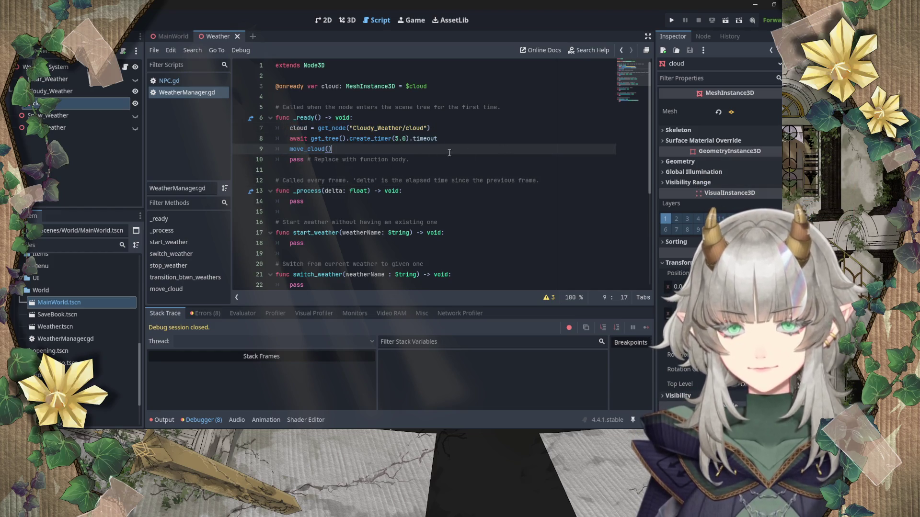
left_click(98, 102)
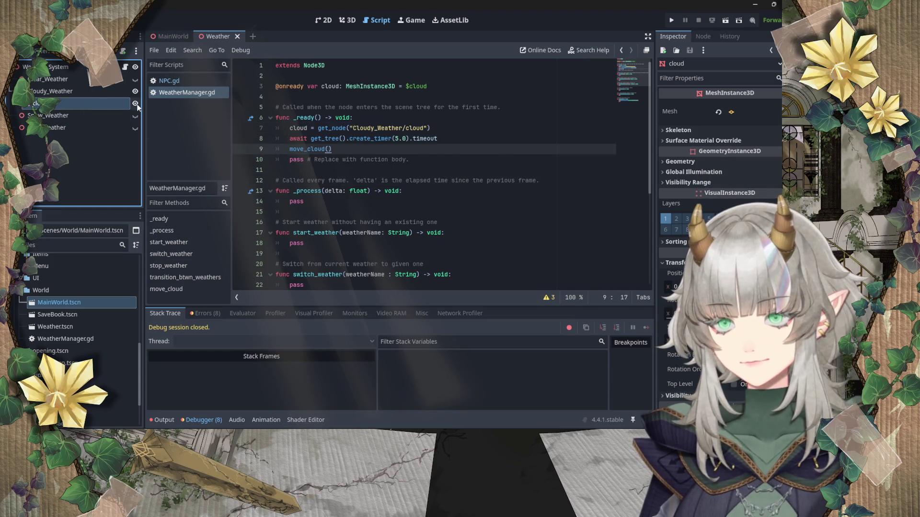
left_click(436, 162)
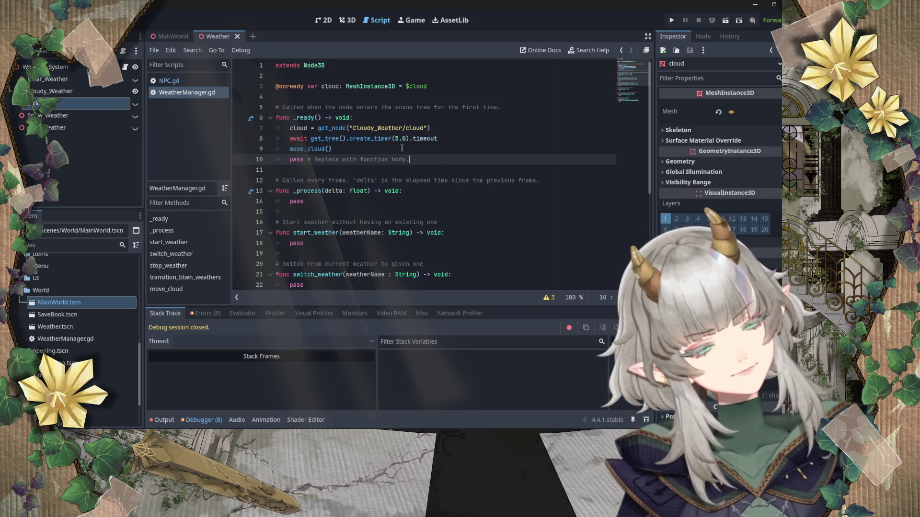
key("Up")
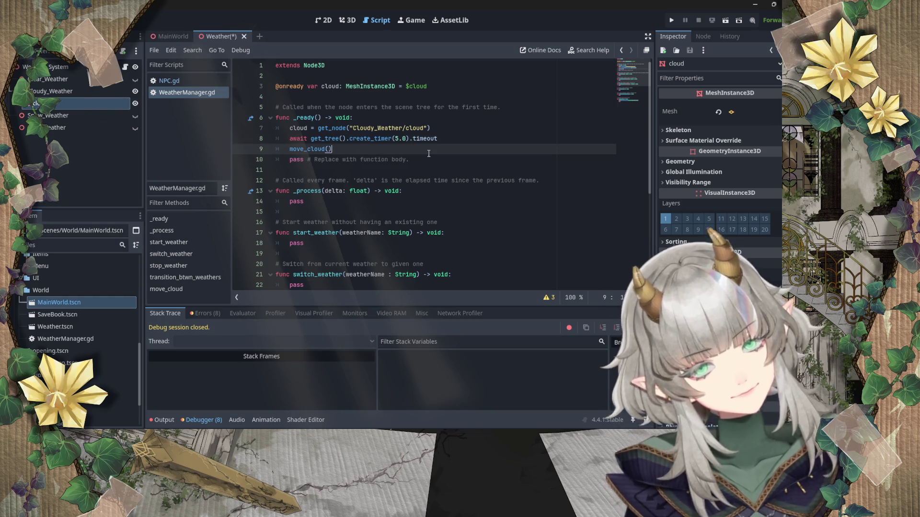
key("ctrl+s")
Run the project with F5 to test the cloud movement
scroll(290, 127, "down", 5)
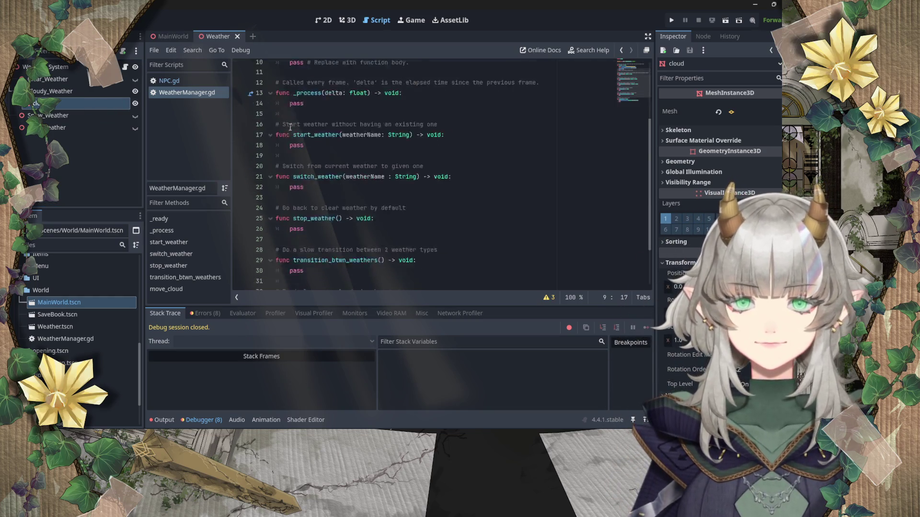
scroll(290, 128, "up", 5)
key("F5")
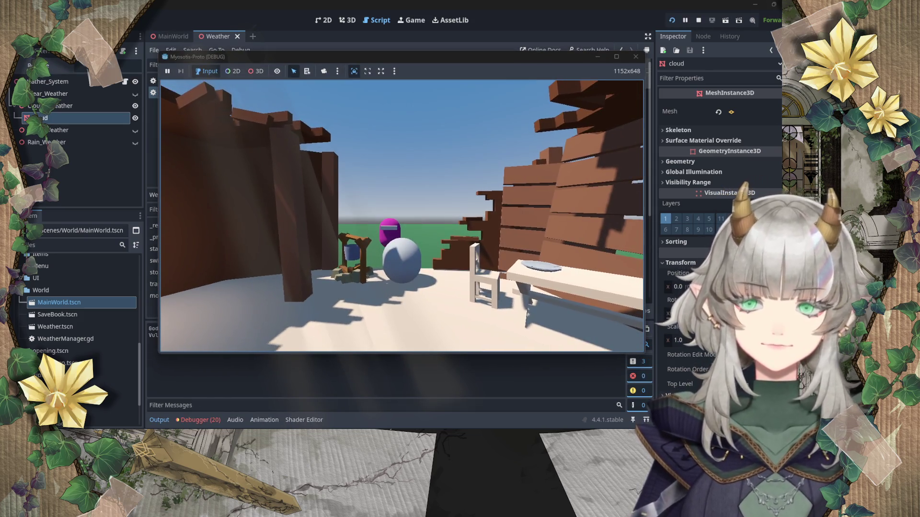
Walk to the NPC to check the cloud in the sky, then stop the game with F8
key("w")
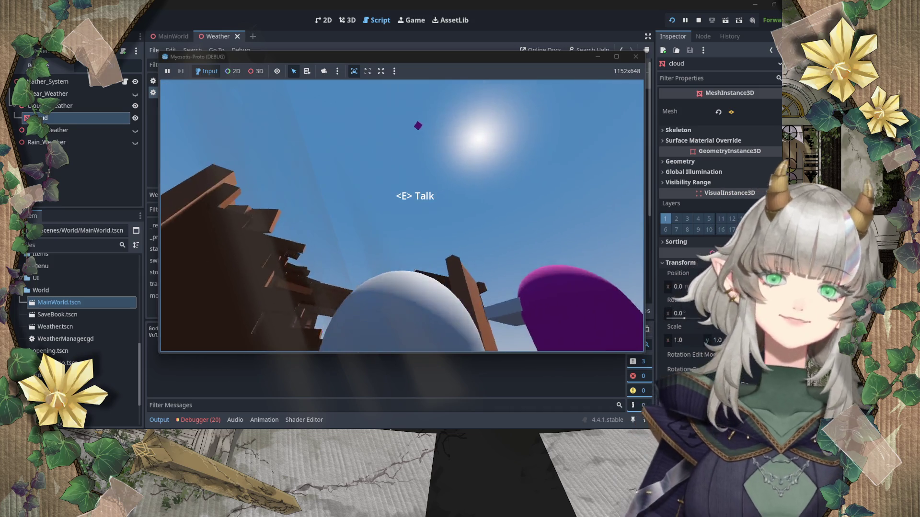
key("F8")
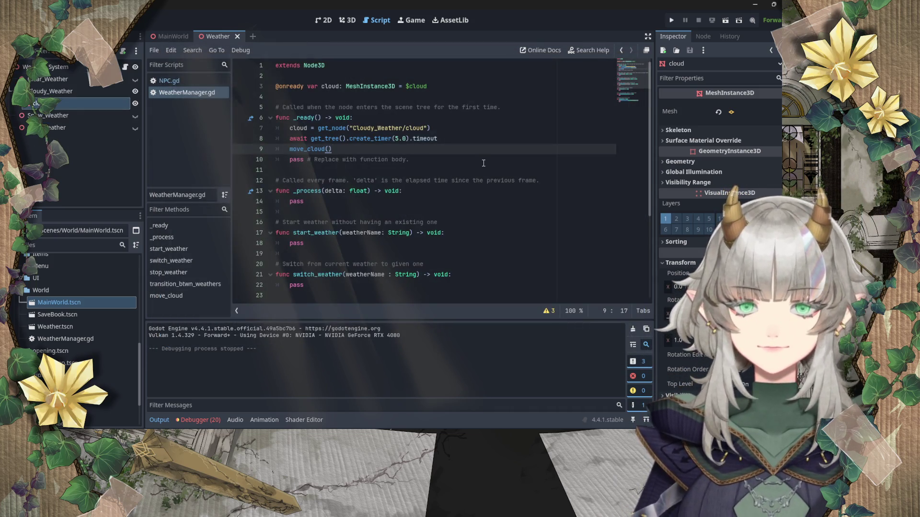
Insert a new indented line after the global_translate call in move_cloud, above pass
scroll(419, 182, "down", 5)
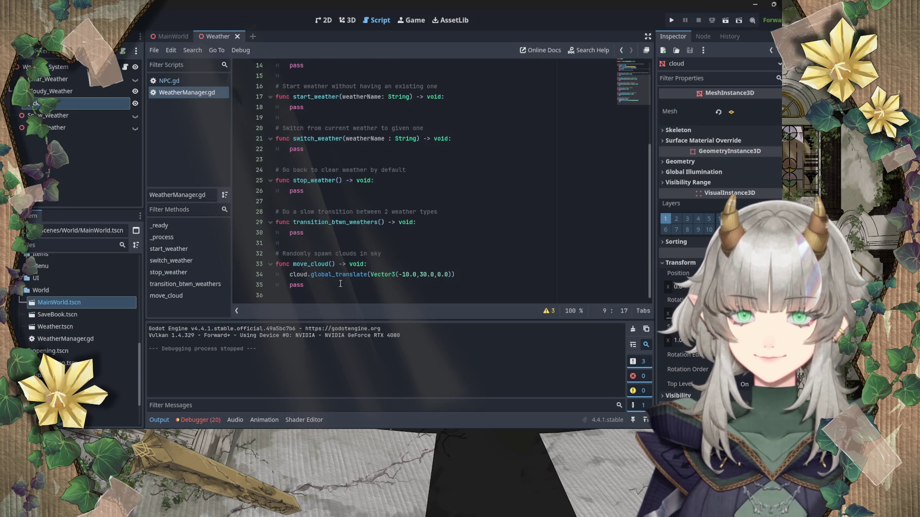
left_click(345, 282)
left_click(488, 278)
key("Return")
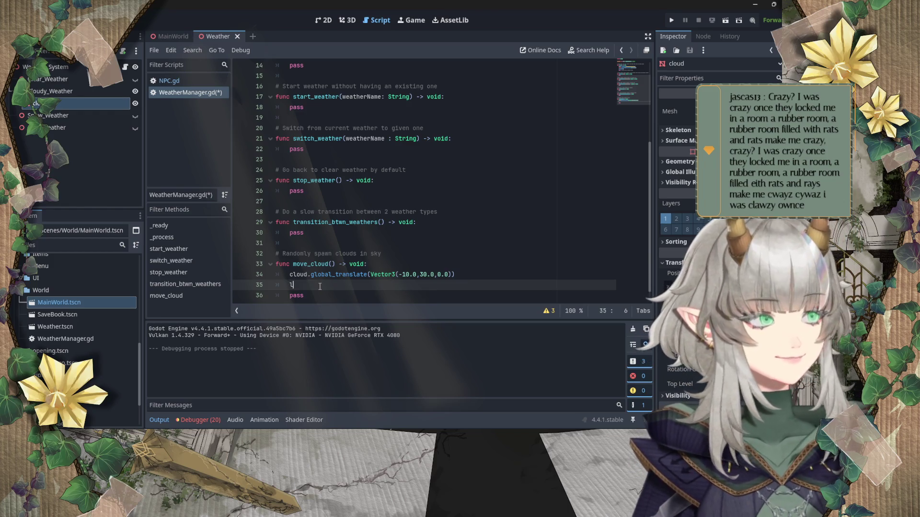
key("BackSpace")
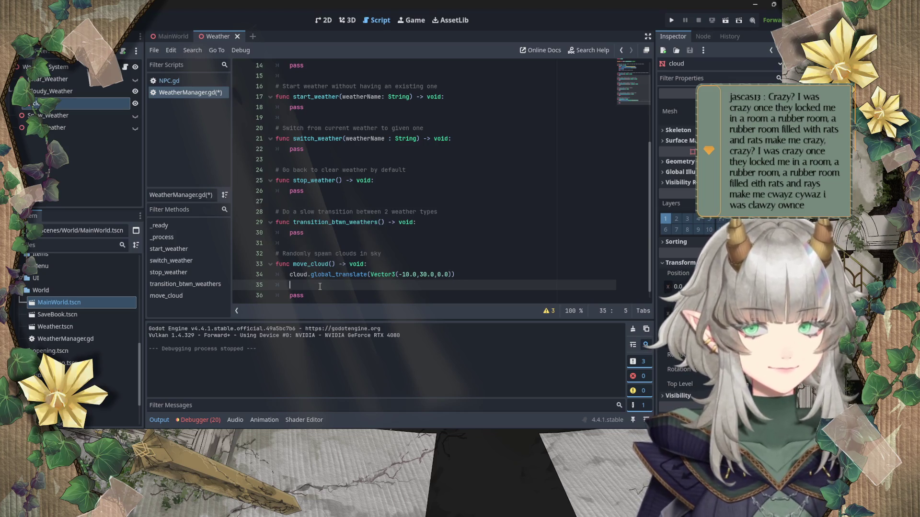
key("BackSpace")
key("BackSpace")
key("BackSpace")
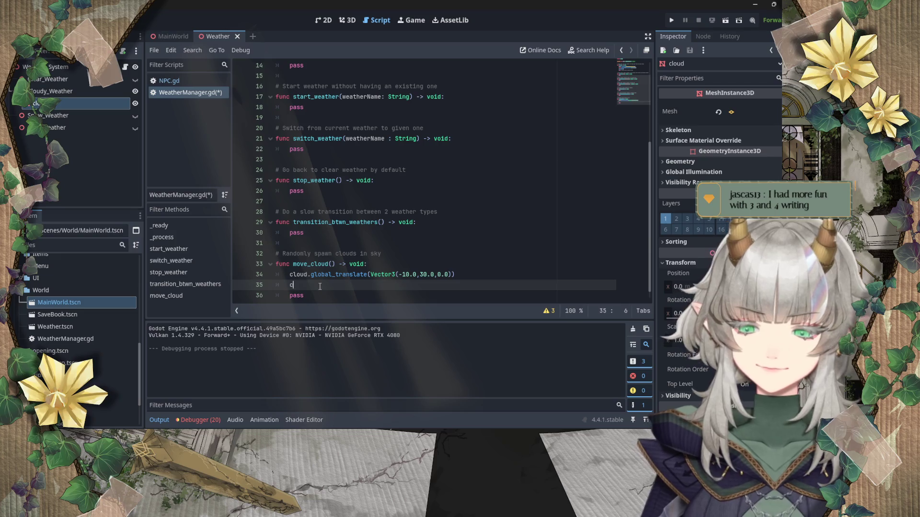
type("cloud")
key("BackSpace")
key("BackSpace")
key("BackSpace")
type("clou")
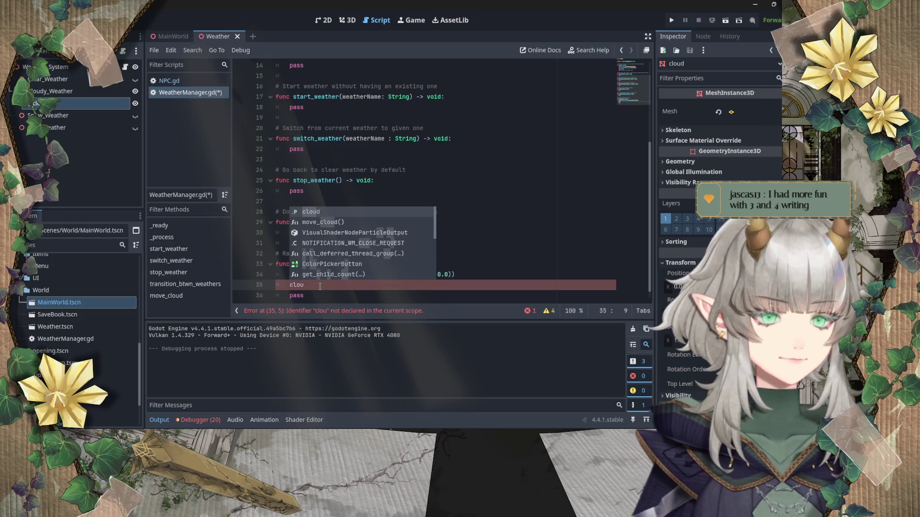
type("d.")
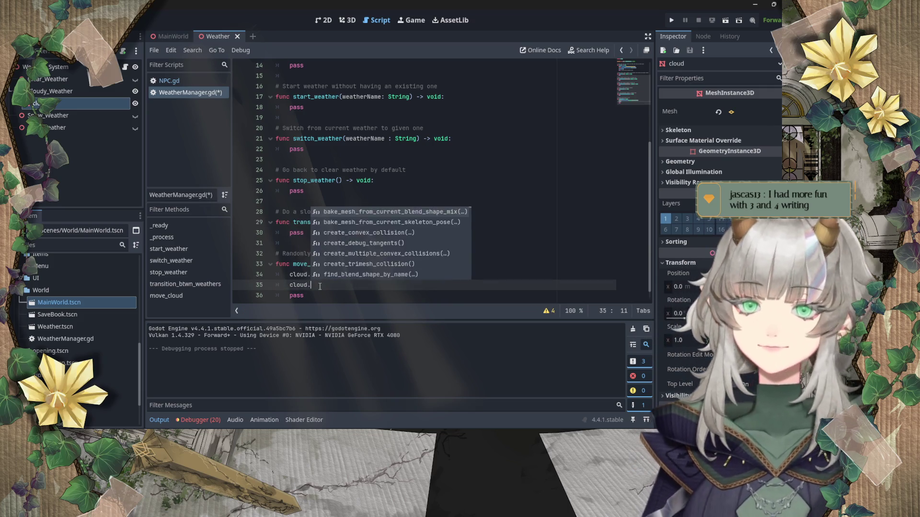
key("BackSpace")
key("BackSpace")
key("BackSpace")
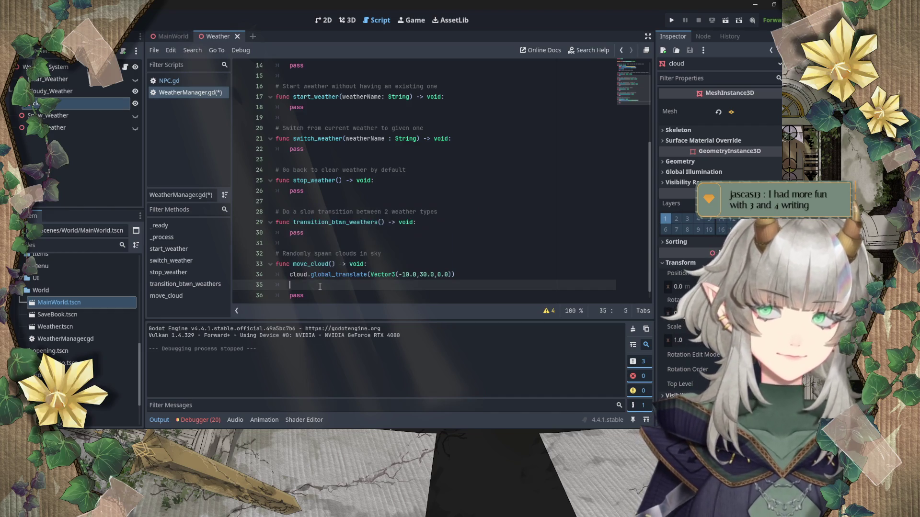
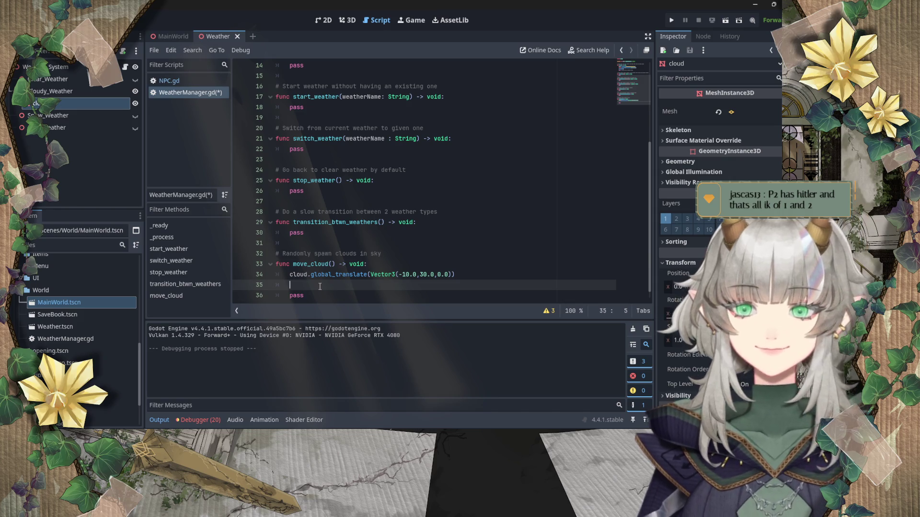
Replace the partial 'cloud.' text on line 35 with the comment '# Rnadomly instanciate multiple'
type("clou")
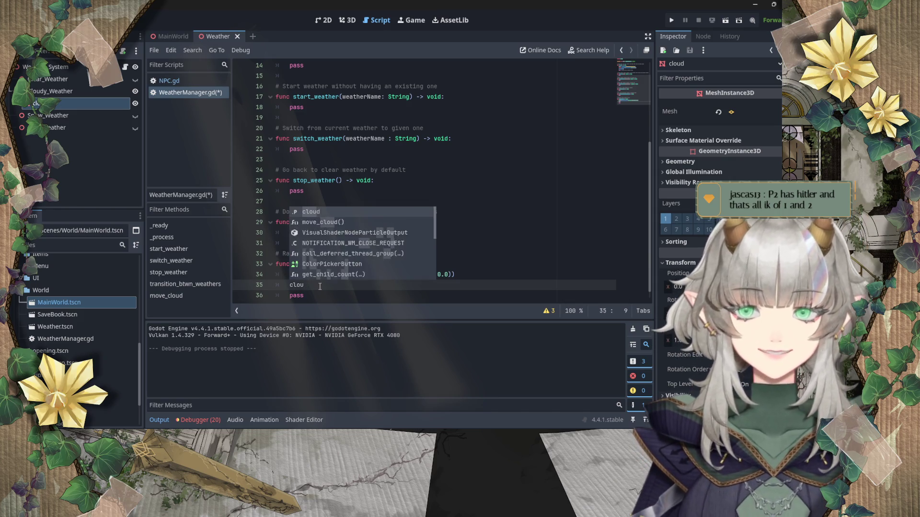
key("BackSpace")
key("BackSpace")
type("ud.")
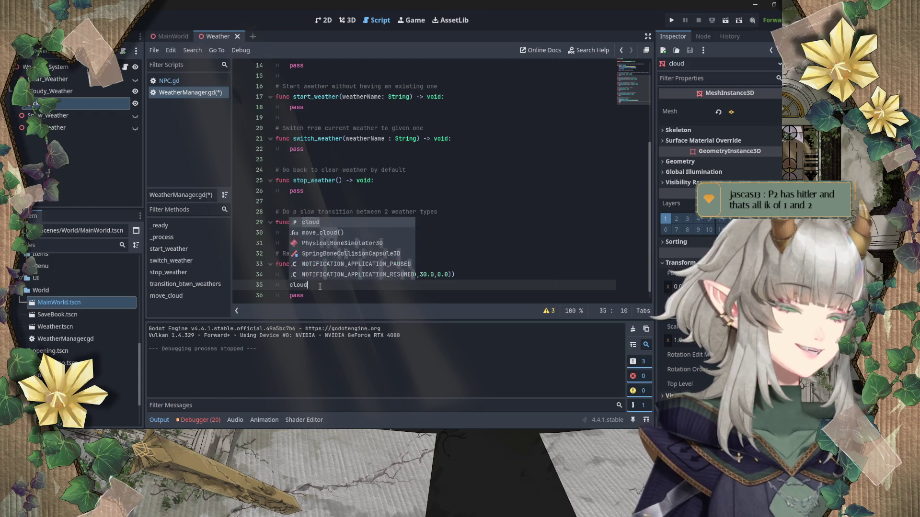
key("BackSpace")
key("BackSpace")
key("BackSpace")
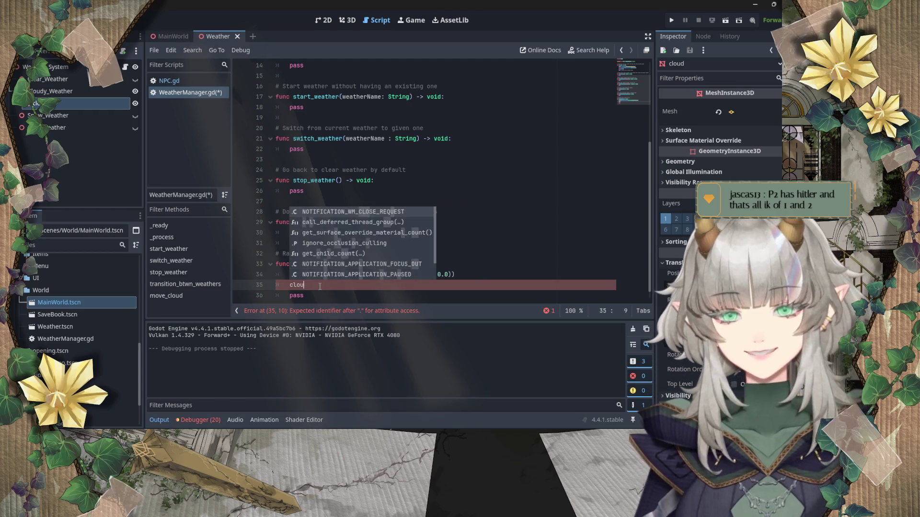
key("BackSpace")
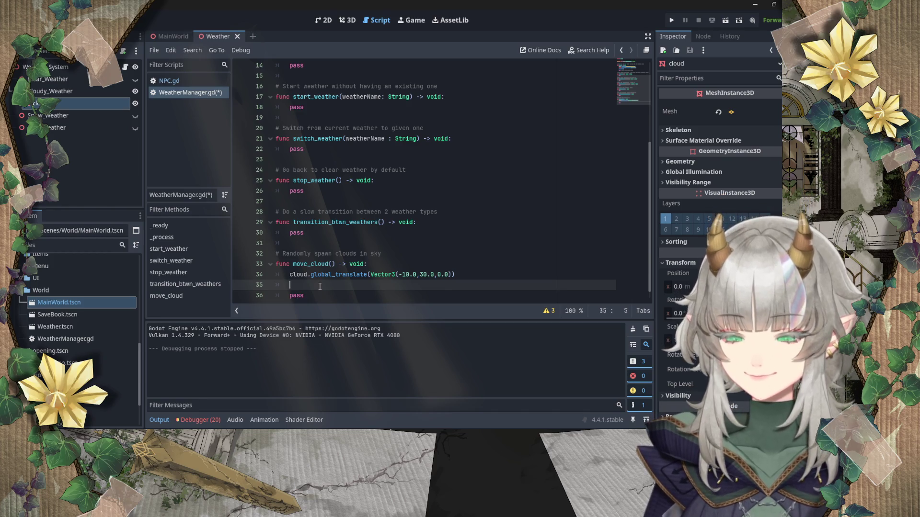
type("# Rnadom")
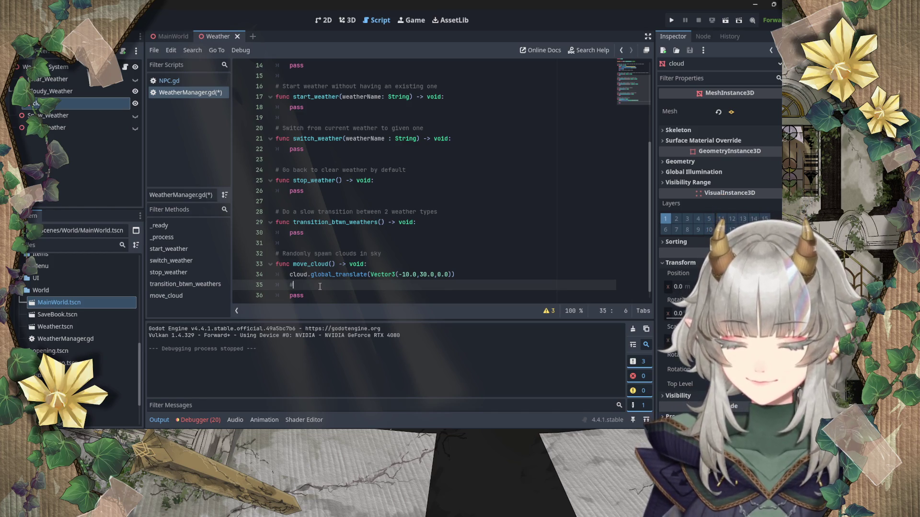
type("ly instanc")
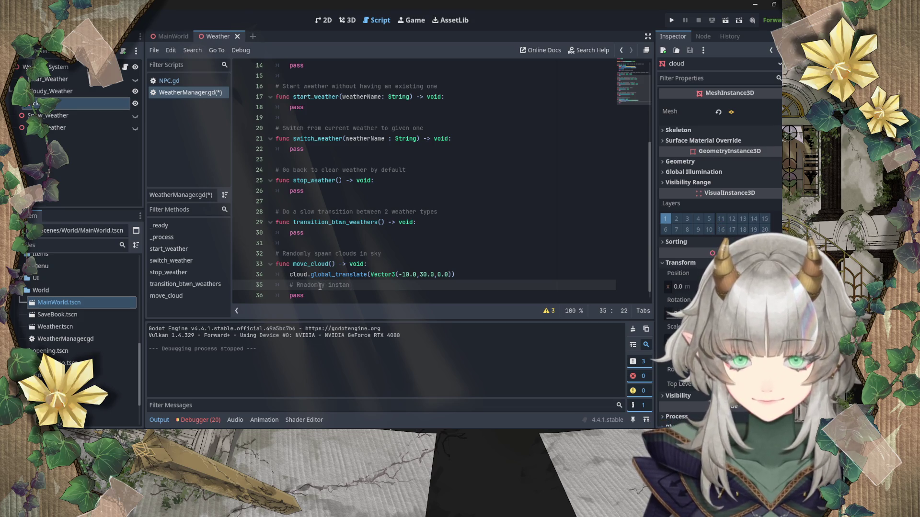
type("iate multiple")
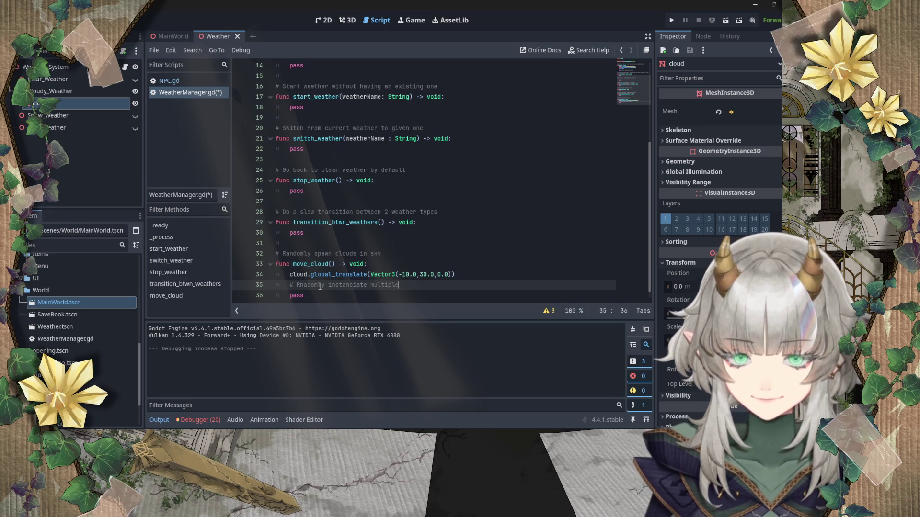
key("Return")
Check the cloud assignment in _ready, then comment out the cloud.global_translate line 34
scroll(306, 165, "up", 5)
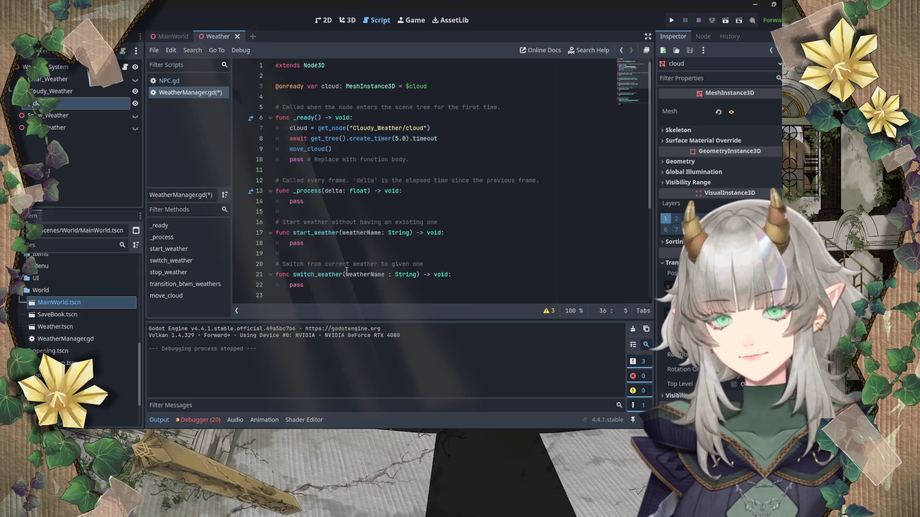
left_click(313, 128)
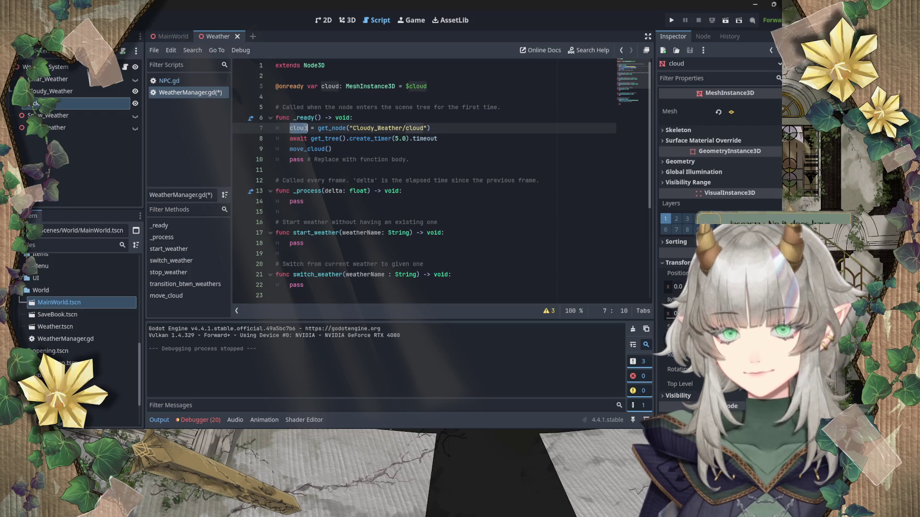
scroll(478, 255, "down", 5)
left_click(466, 251)
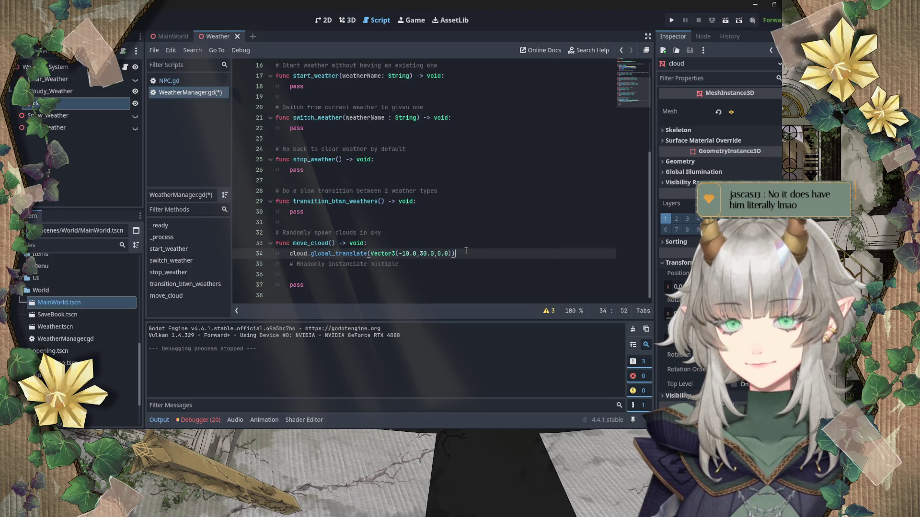
left_click(289, 254)
type("#")
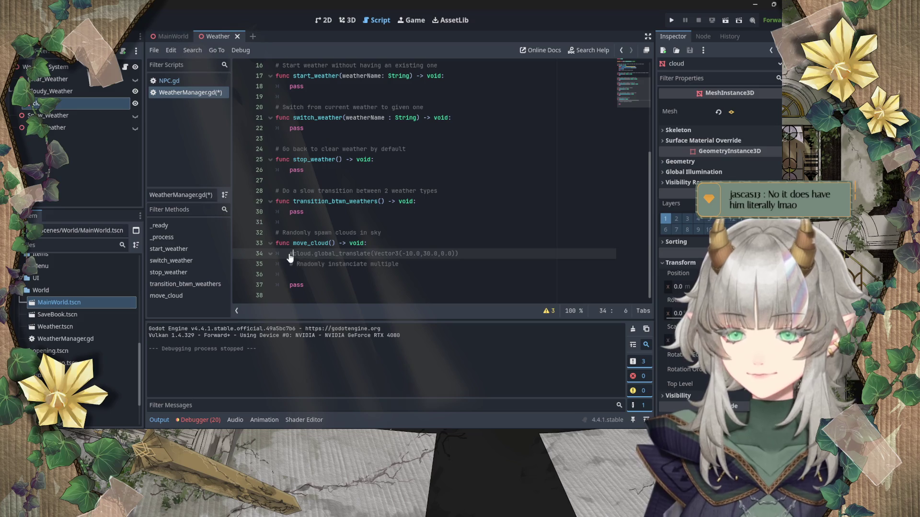
left_click_drag(304, 265, 305, 271)
left_click(306, 271)
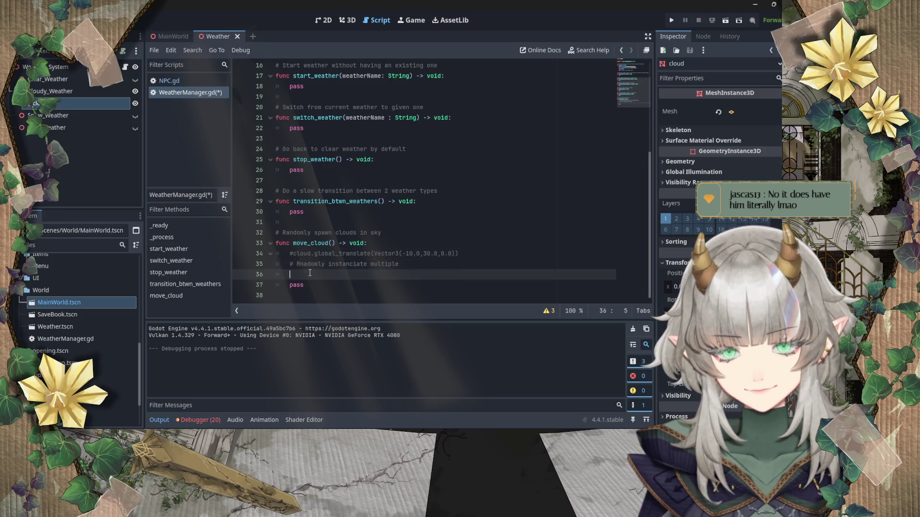
Write instanciate(cloud) on line 36 with help from the autocomplete list
type("cloud inst")
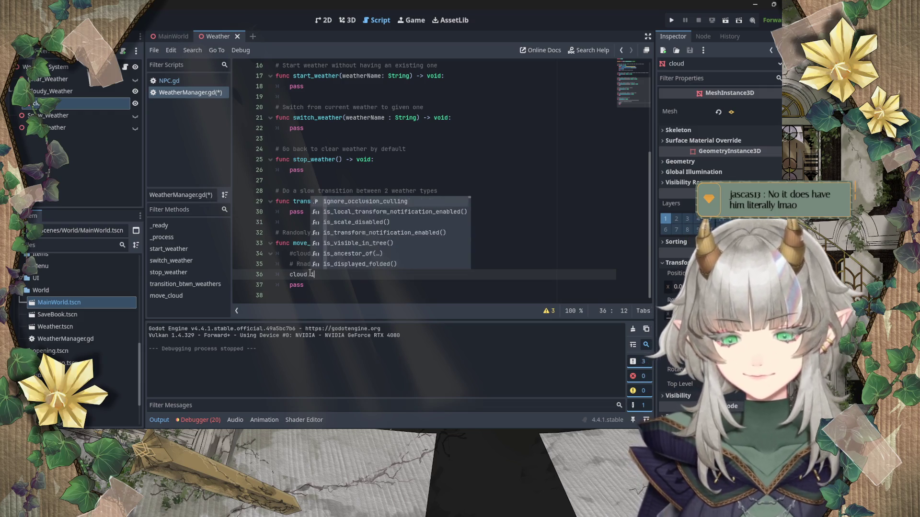
key("BackSpace")
key("BackSpace")
key("BackSpace")
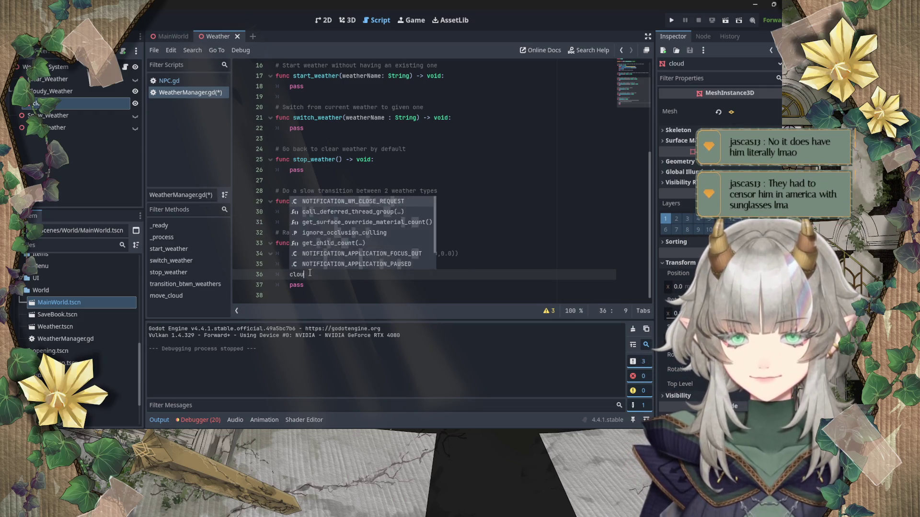
type("instan")
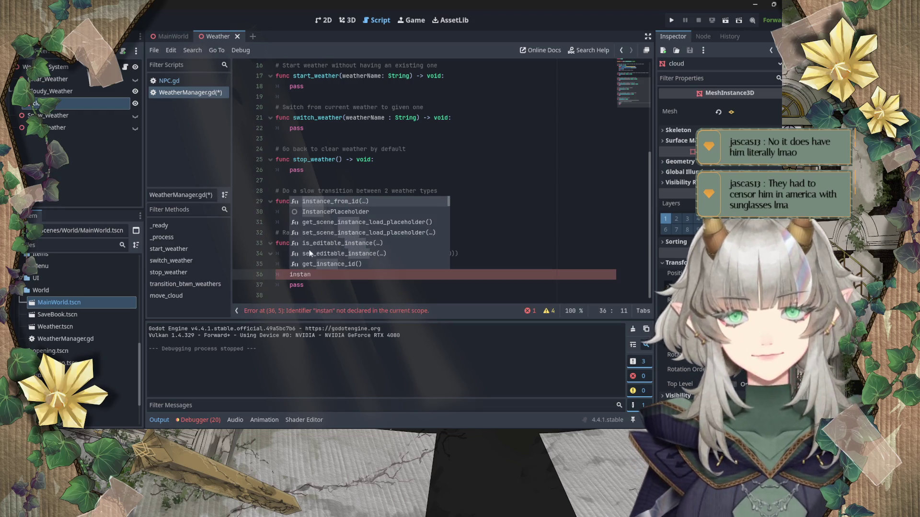
scroll(349, 238, "down", 3)
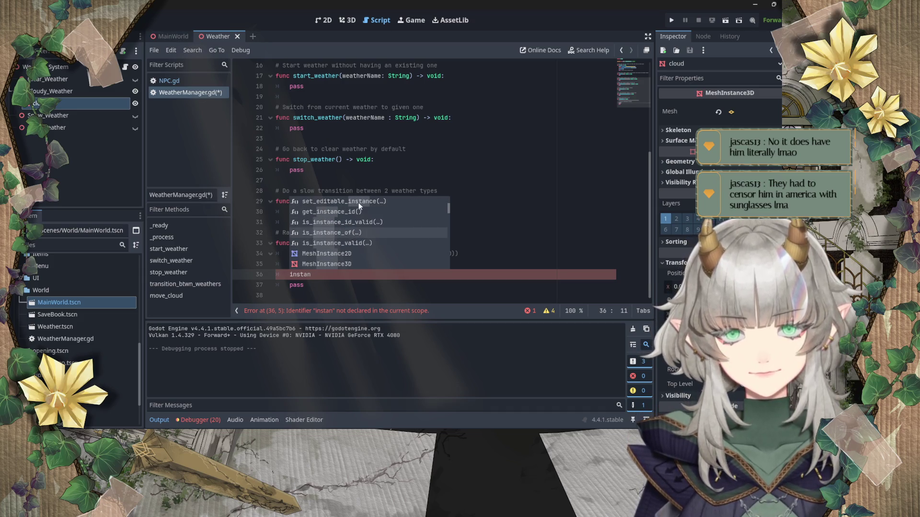
scroll(355, 232, "down", 5)
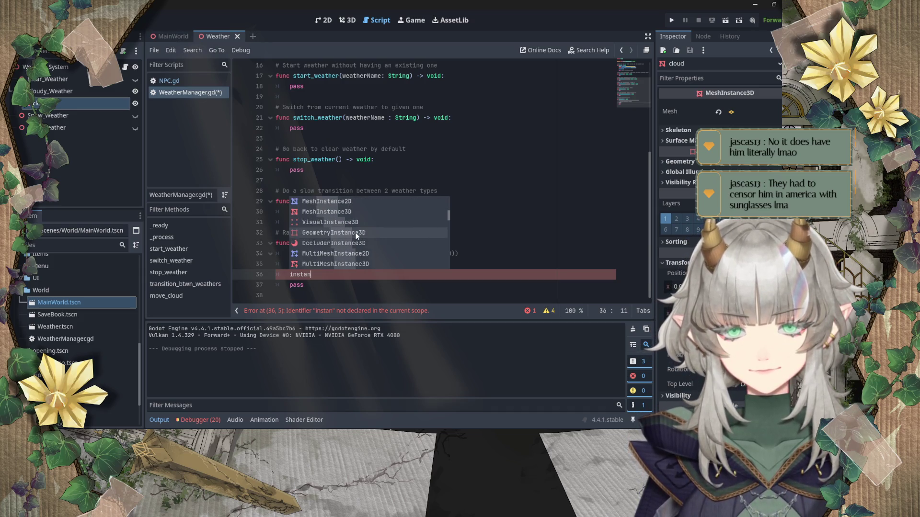
scroll(351, 237, "down", 8)
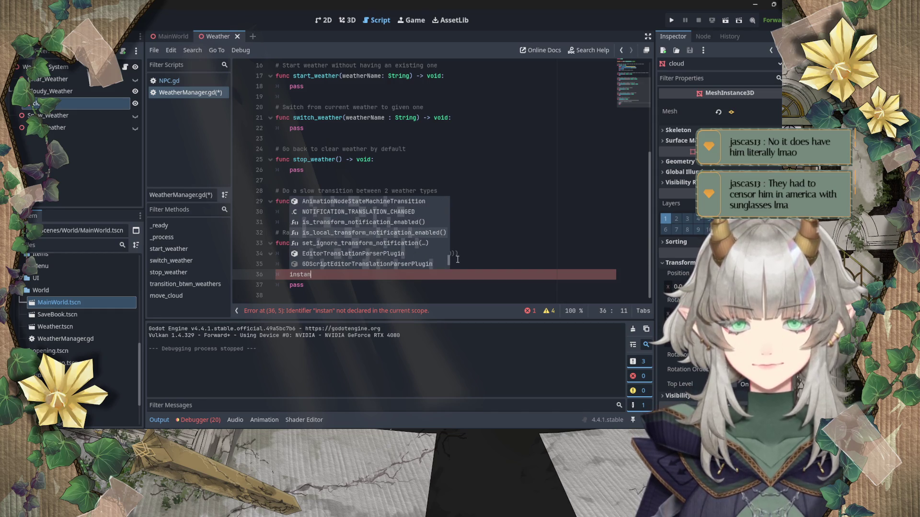
left_click_drag(449, 258, 447, 182)
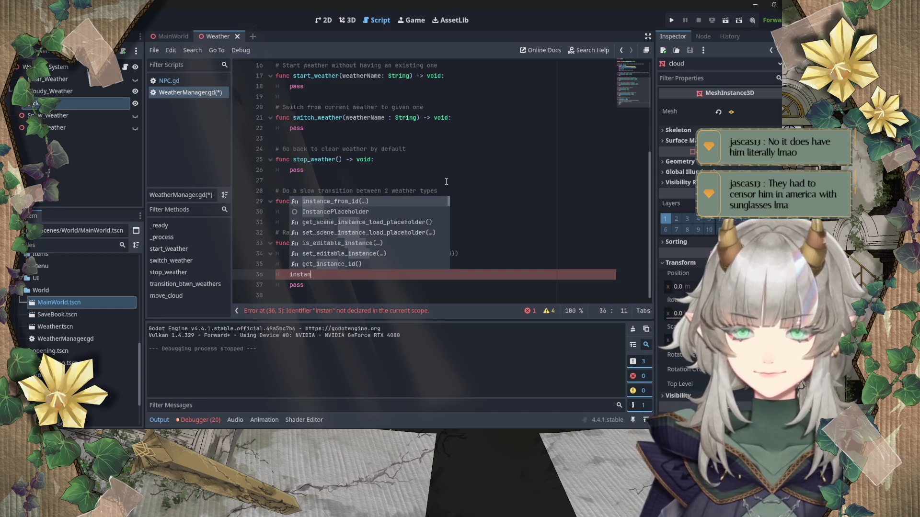
type("ce")
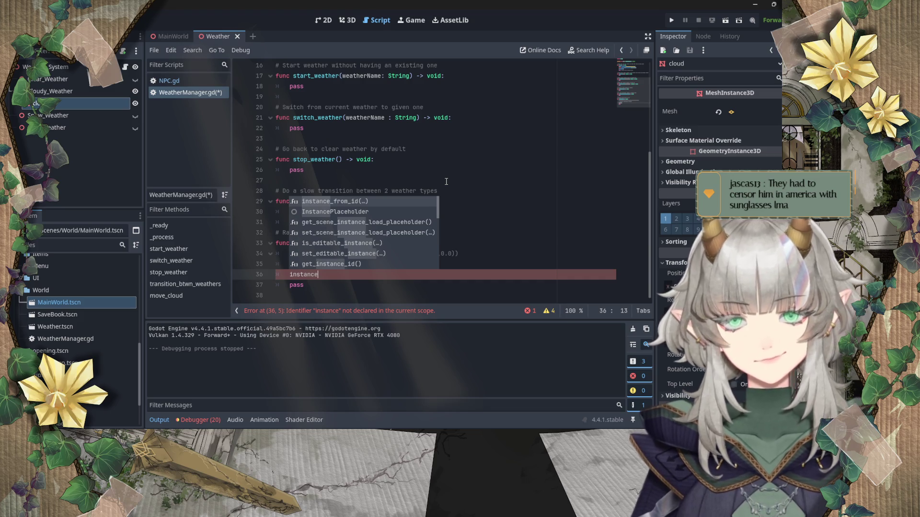
key("BackSpace")
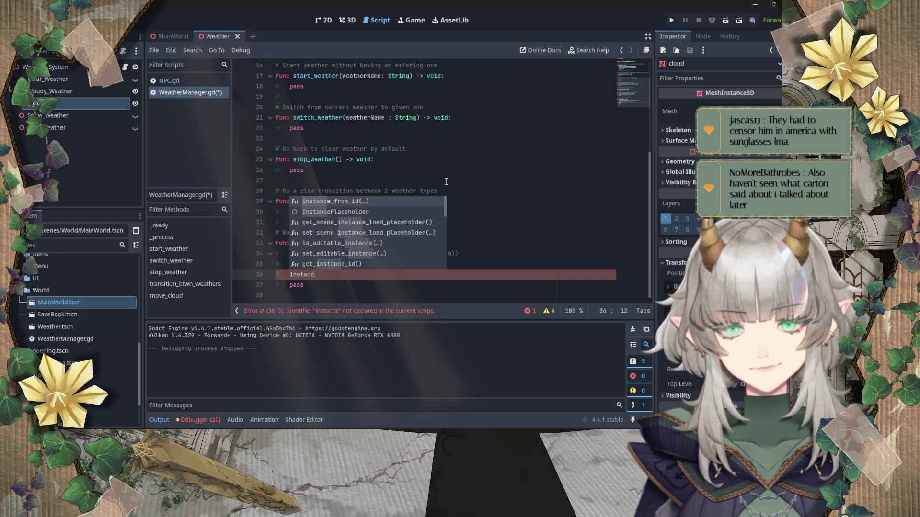
type("iate(cloud")
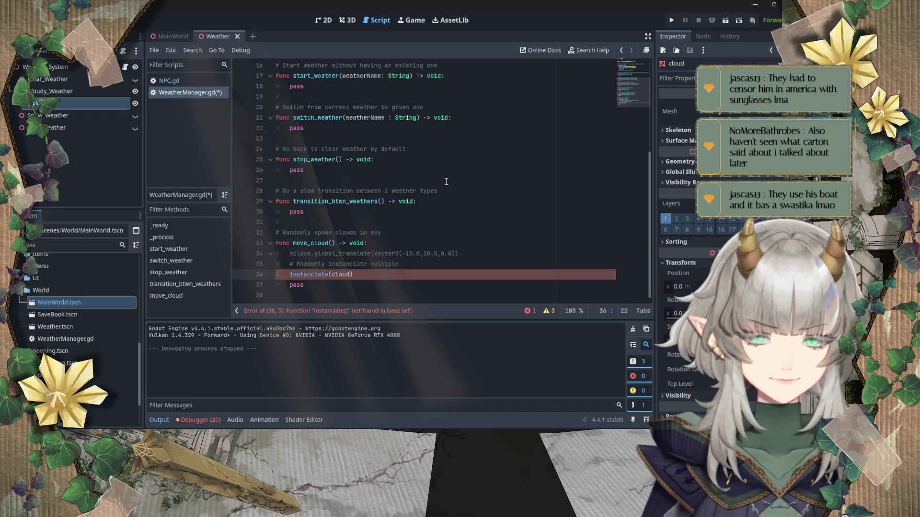
left_click(345, 253)
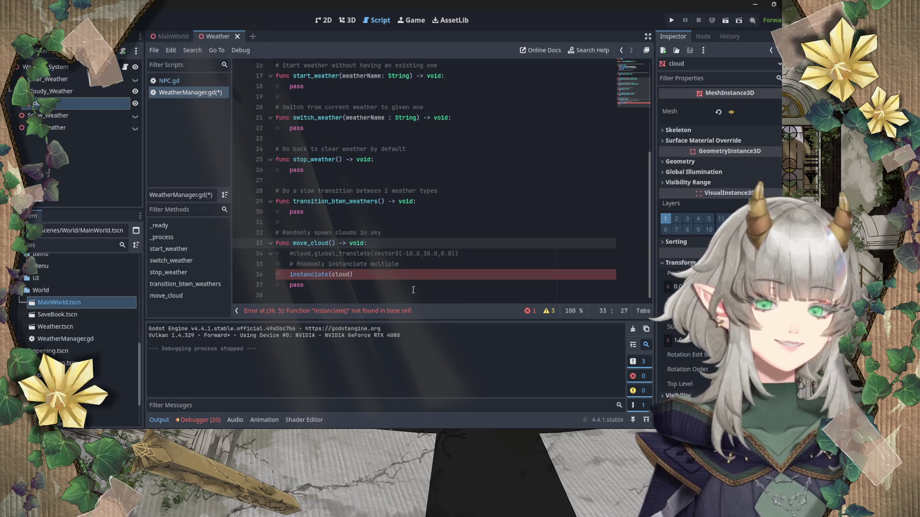
left_click_drag(354, 274, 293, 275)
Replace the instanciate call with var clound_instance = cloud.instance() on line 36
key("BackSpace")
key("BackSpace")
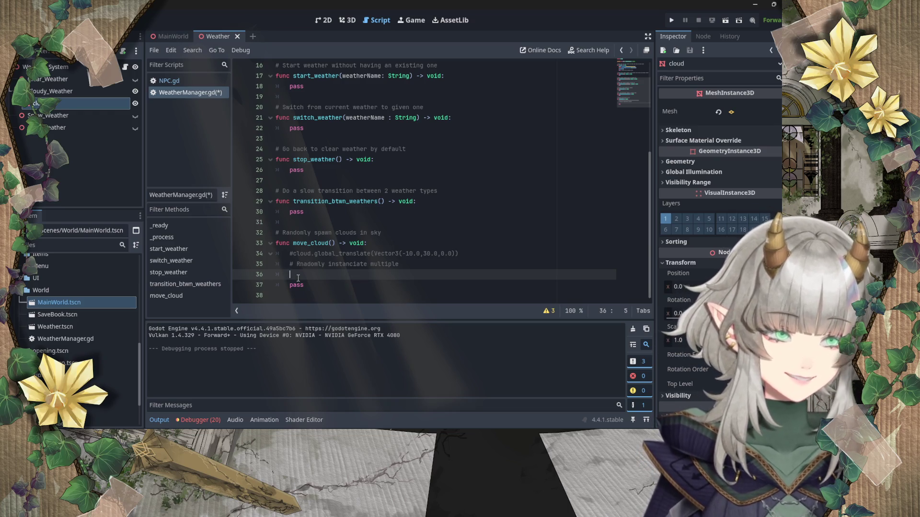
type("var clound_ins")
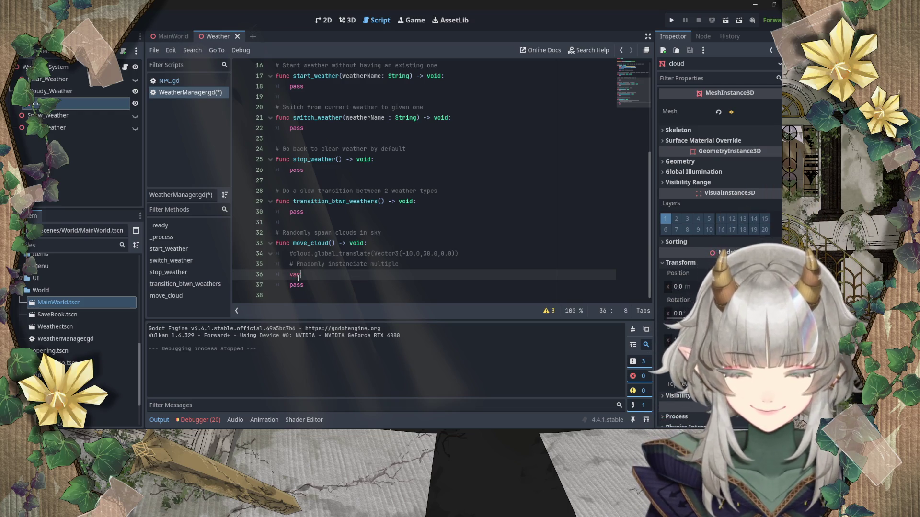
type("tance = ")
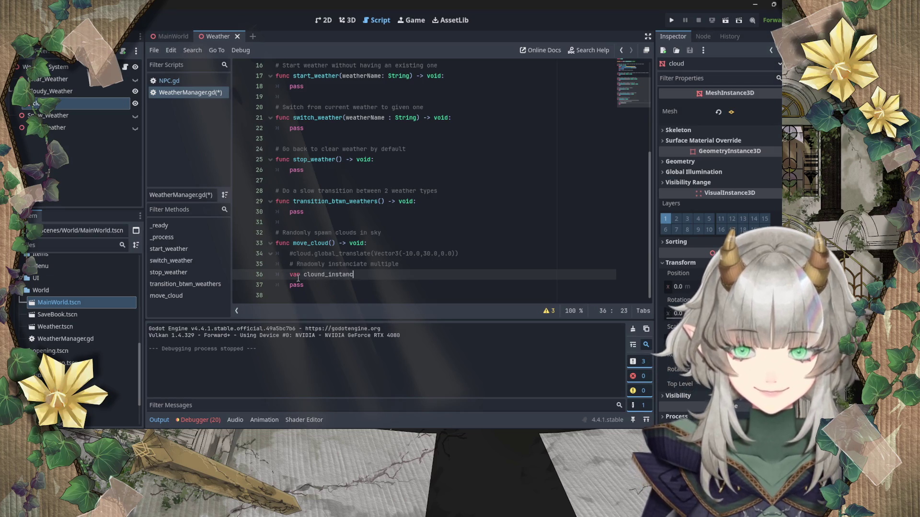
type("cloud.inst")
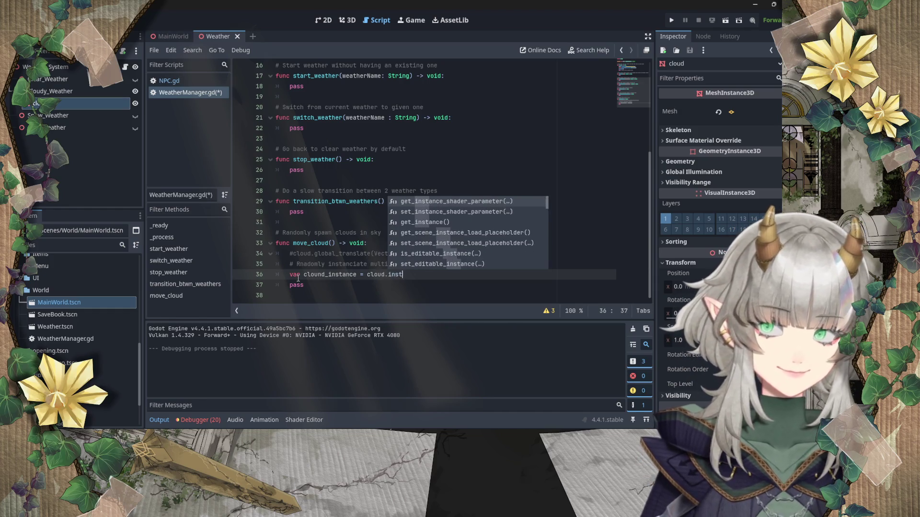
type("ance(")
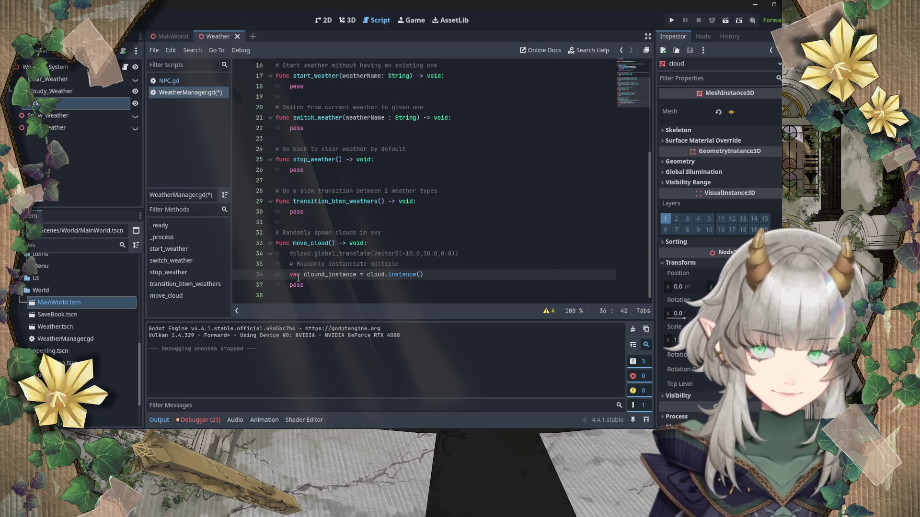
type(")")
key("Return")
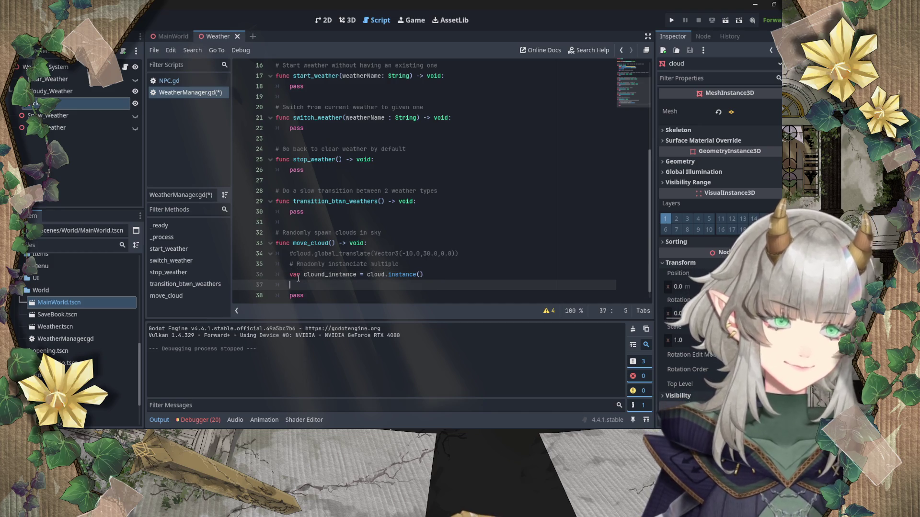
Correct clound_instance to cloud_instance and add add_child(cloud_instance) on line 37
key("Up")
key("Right")
key("Right")
key("Right")
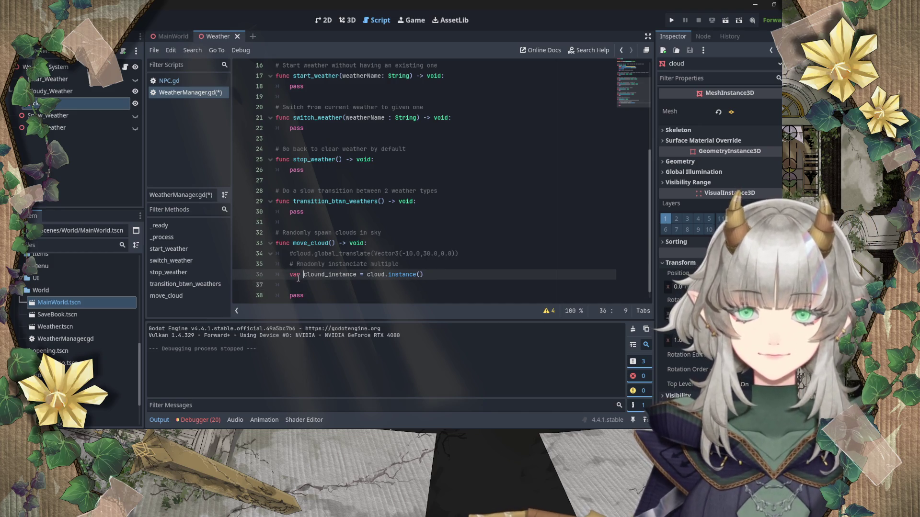
key("BackSpace")
key("Down")
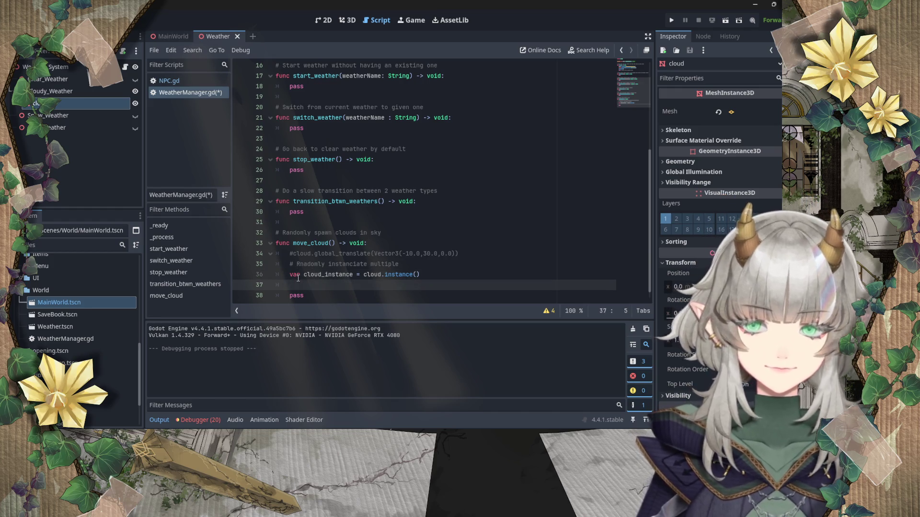
type("add_child(")
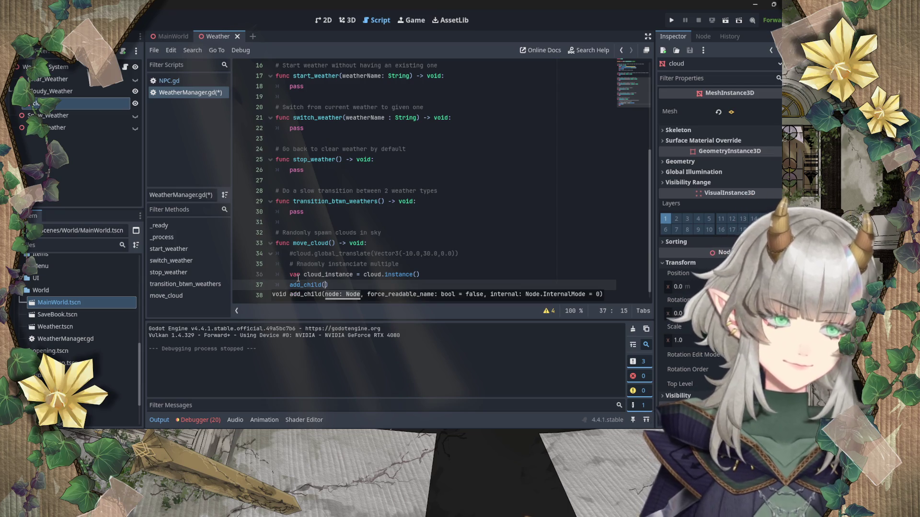
type("cloud_ins")
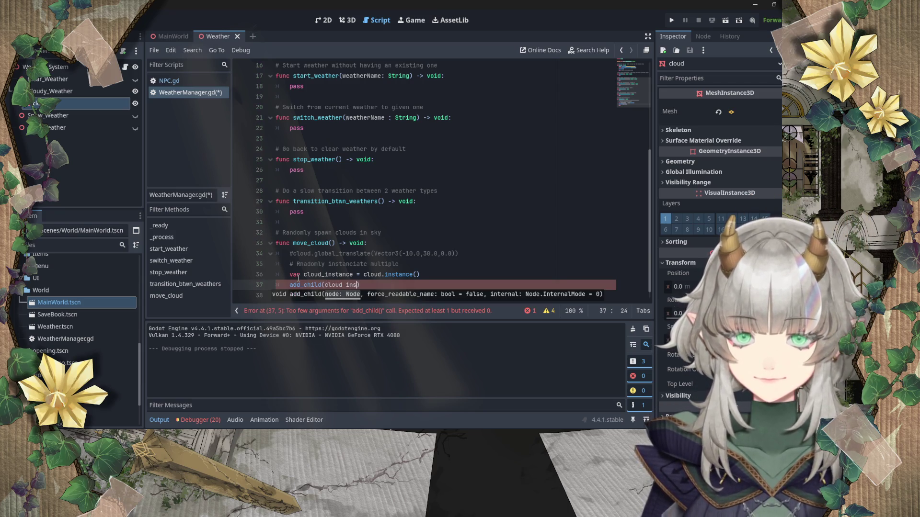
type("tance")
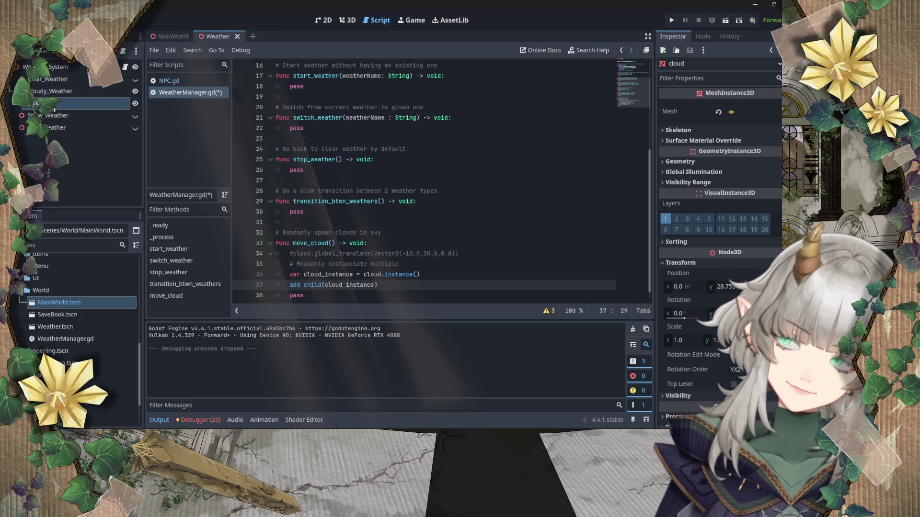
Check Cloudy_Weather in the Scene dock and pass '../Cloudy_Weather/cloud_instance' to add_child
left_click(52, 67)
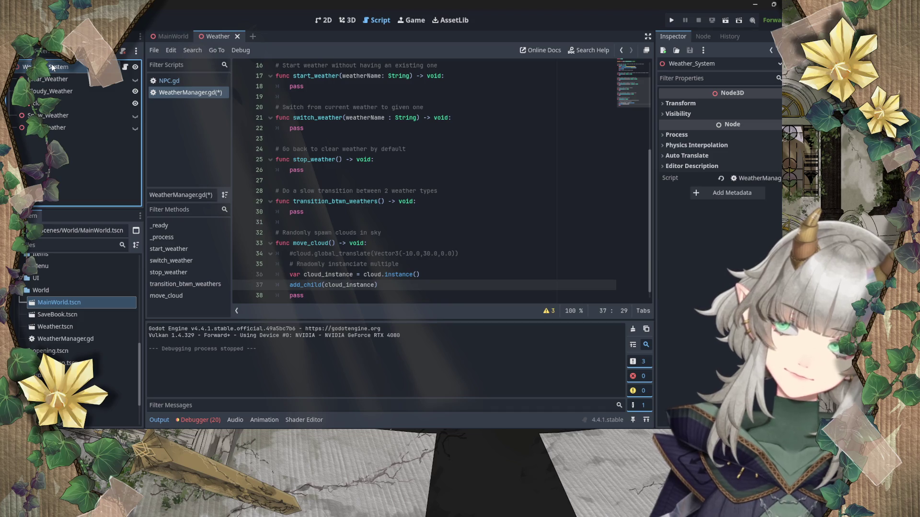
left_click(55, 93)
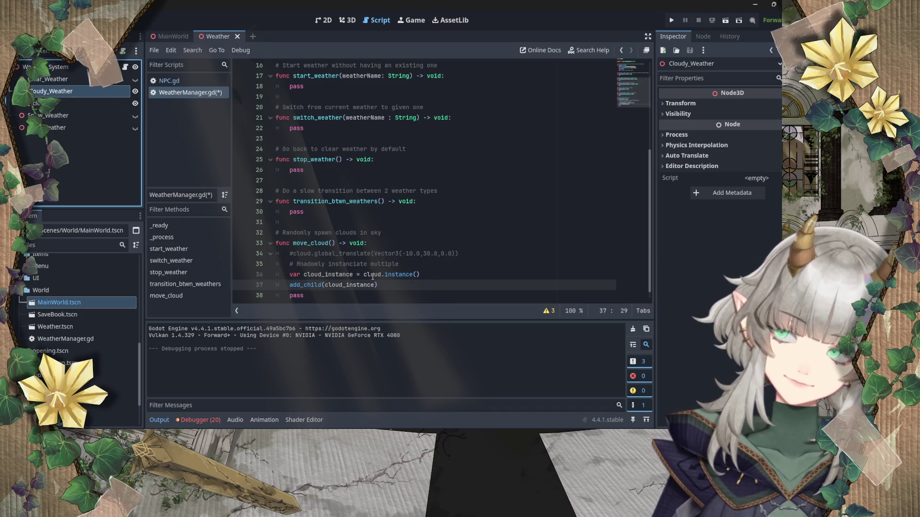
left_click(326, 284)
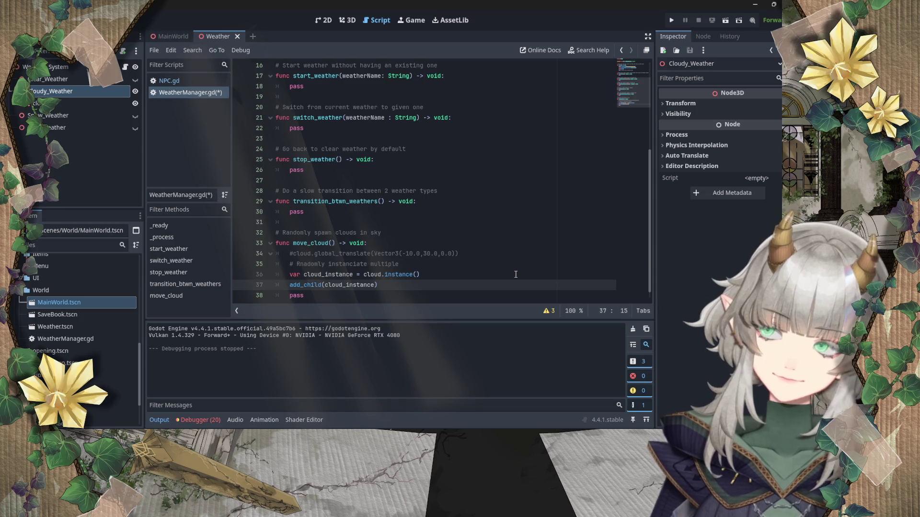
type("'../Cloudy")
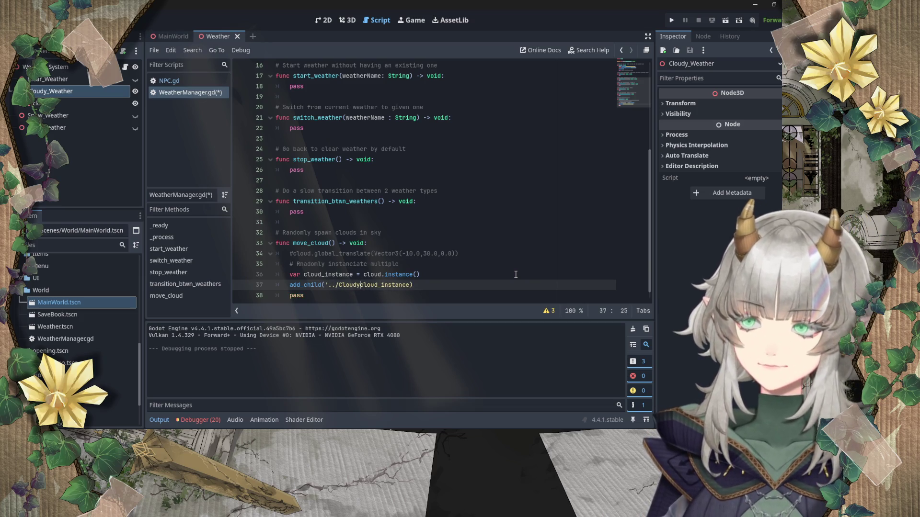
type("_Weather/")
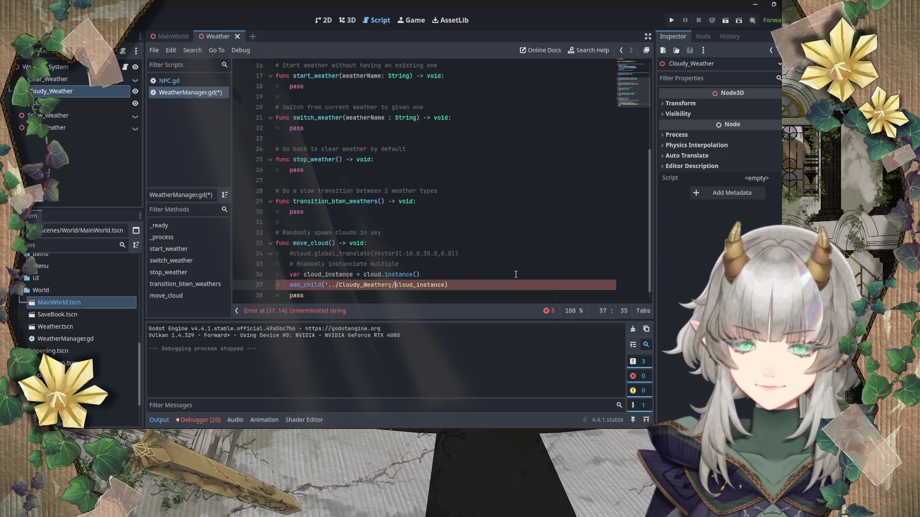
key("BackSpace")
type("/")
key("Right")
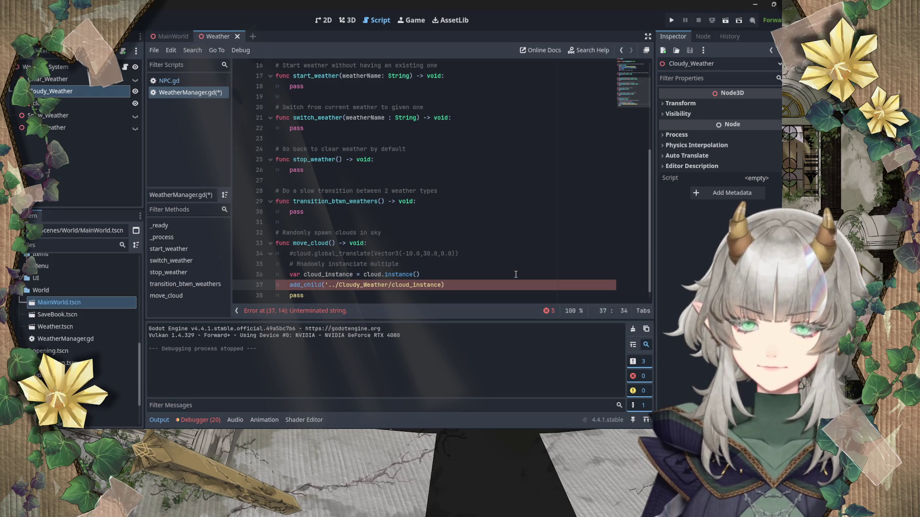
key("Right")
key("Right")
key("Right")
type("'")
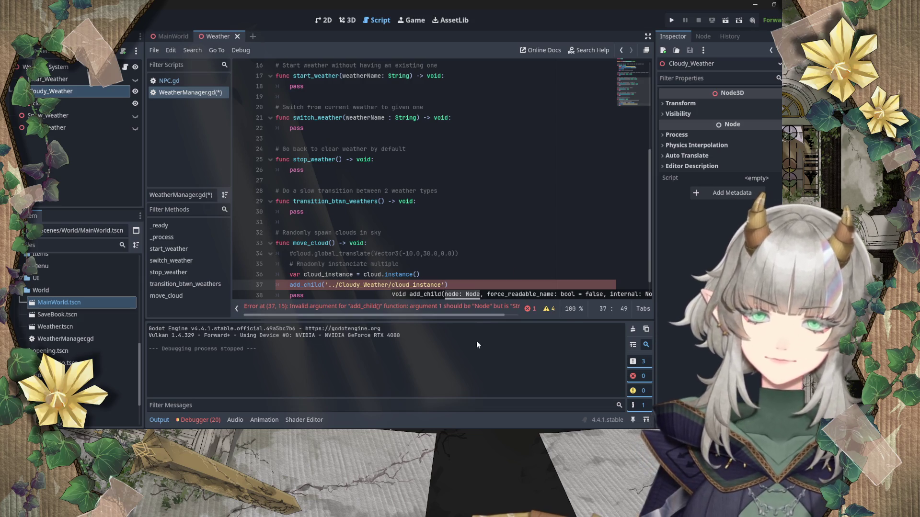
scroll(371, 311, "down", 2)
left_click(461, 253)
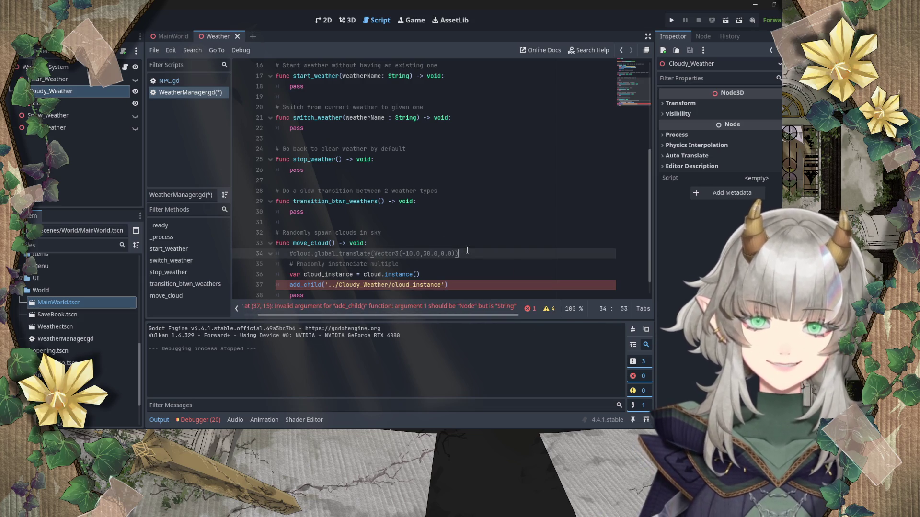
Replace the path string in add_child with the Cloudy_Weather identifier
left_click(445, 285)
left_click_drag(444, 284, 325, 285)
type("cloud")
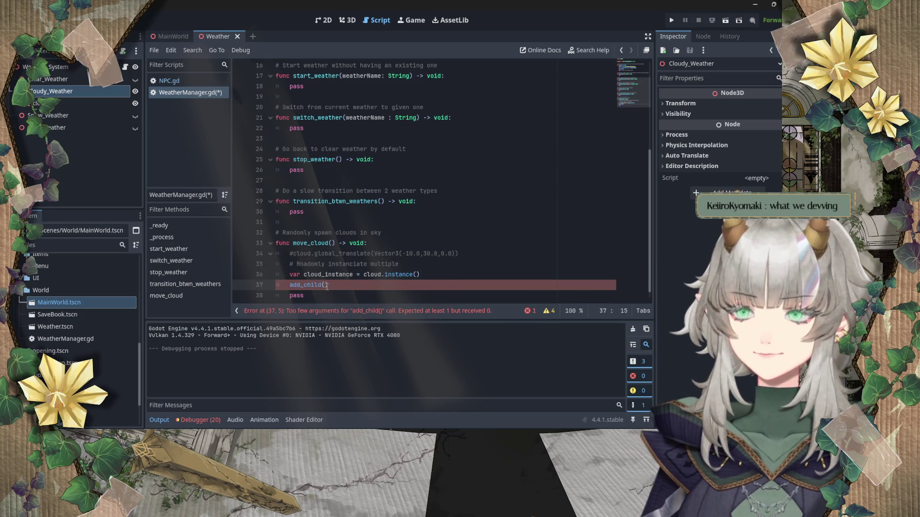
key("BackSpace")
key("BackSpace")
key("BackSpace")
type("Cloudy_W")
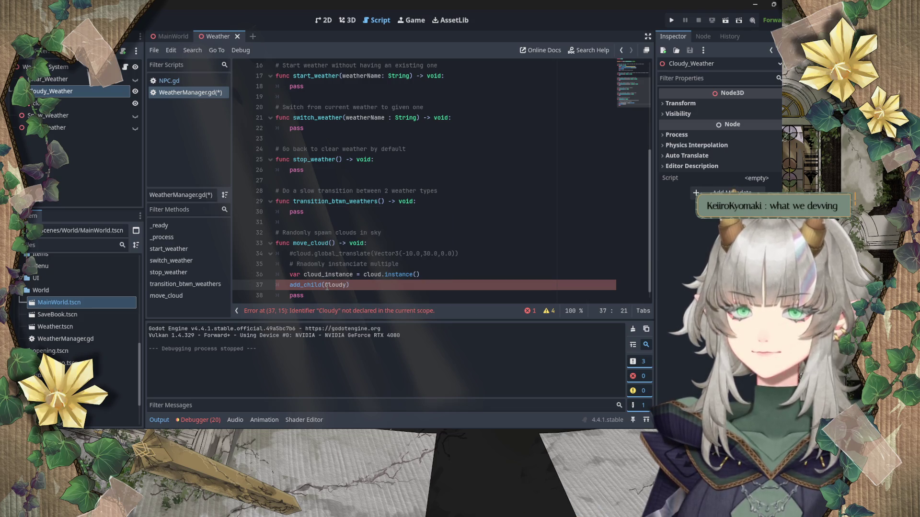
type("eather")
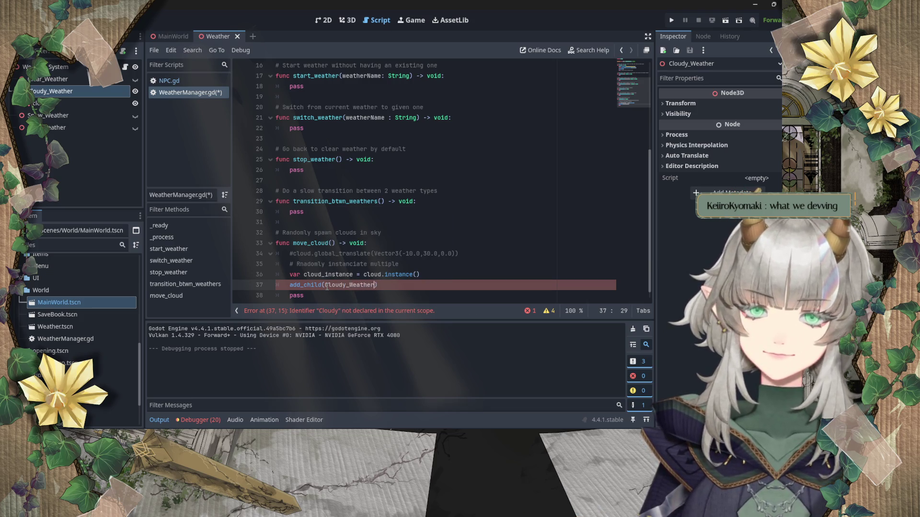
double_click(332, 285)
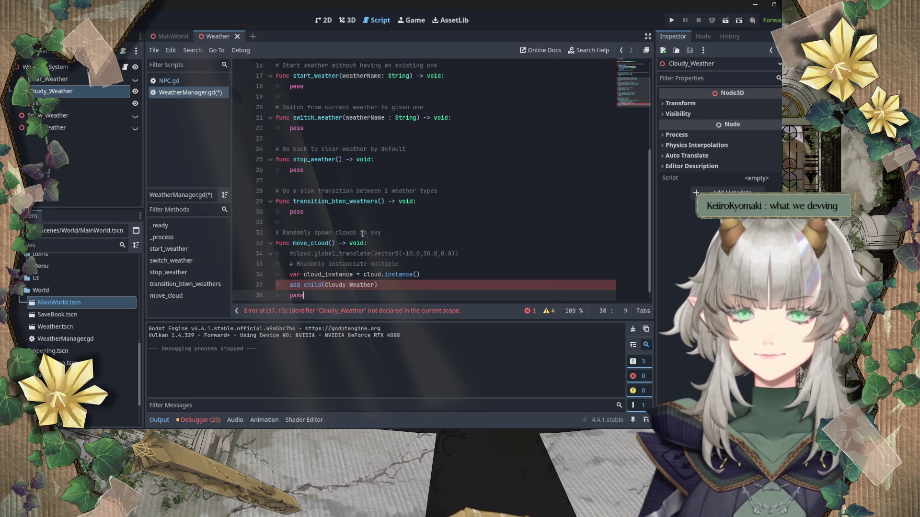
scroll(384, 191, "up", 5)
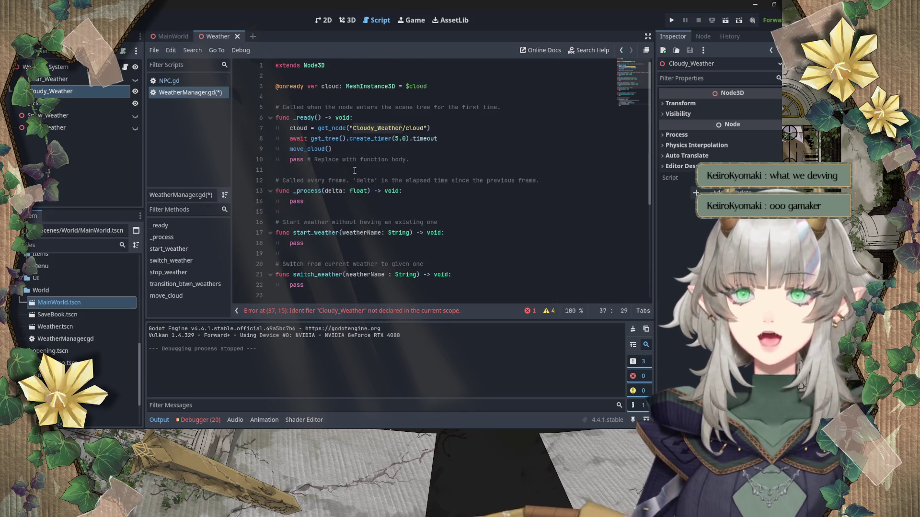
left_click(445, 95)
key("Return")
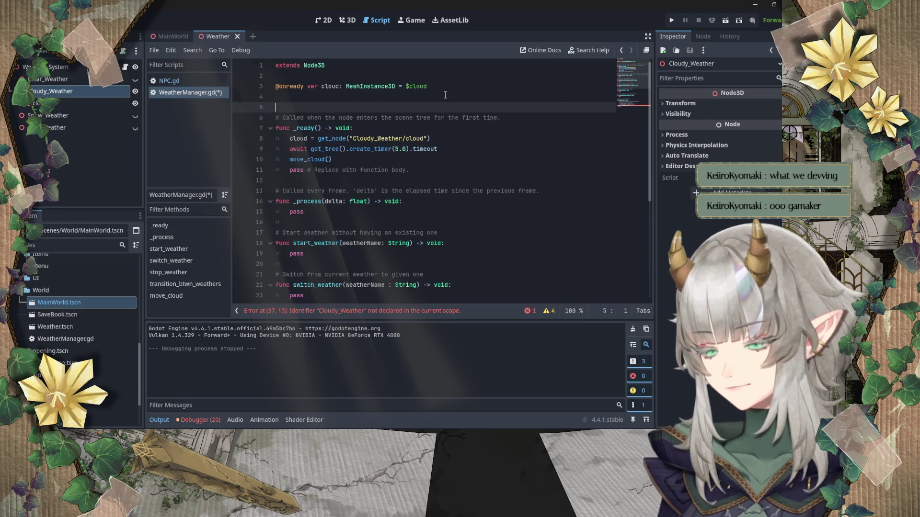
key("BackSpace")
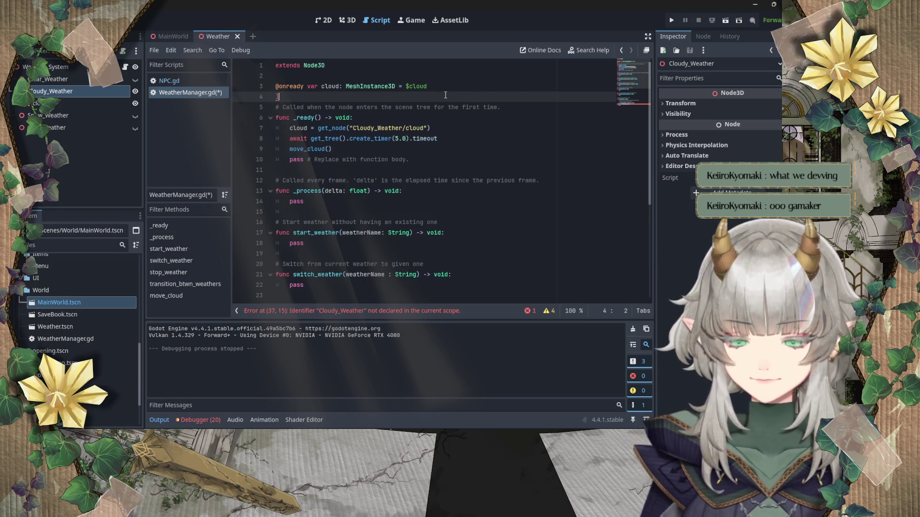
key("BackSpace")
key("Return")
type("@onrea")
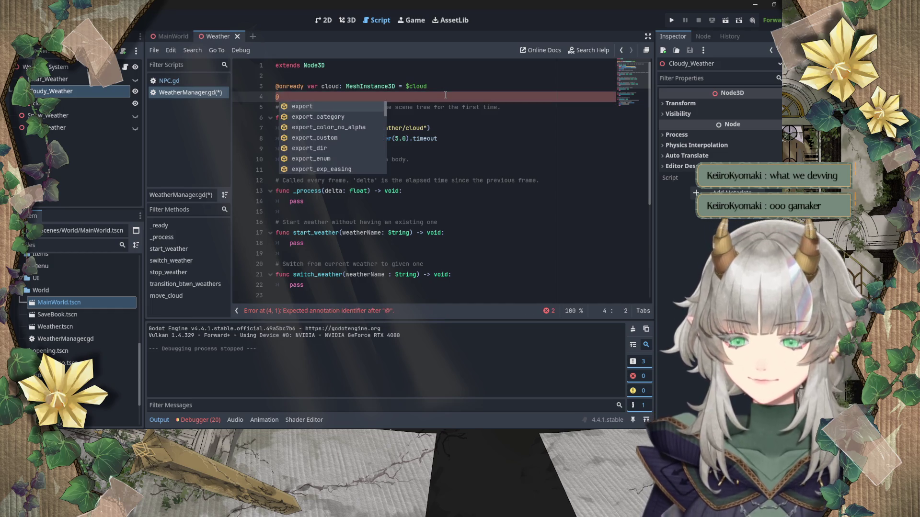
type("dy ")
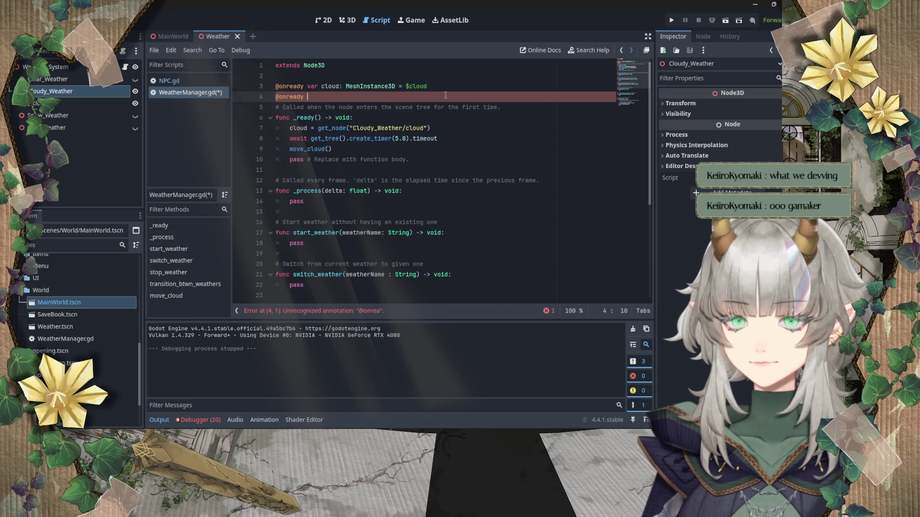
type("var Cloudy_Weather")
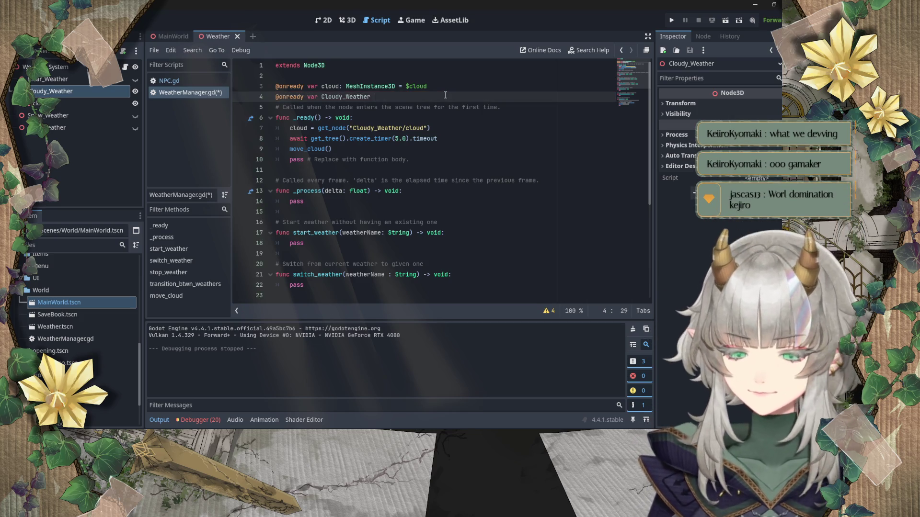
key("BackSpace")
type(": Mes")
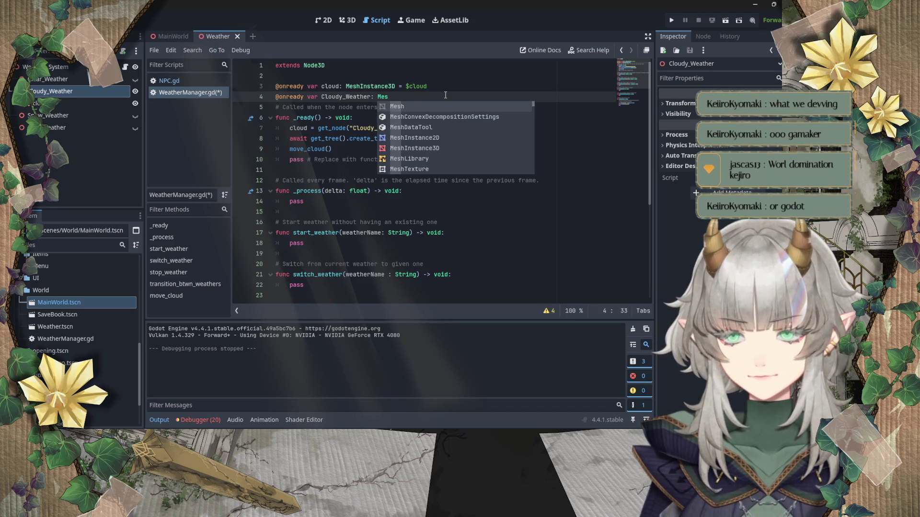
type(" Node3D")
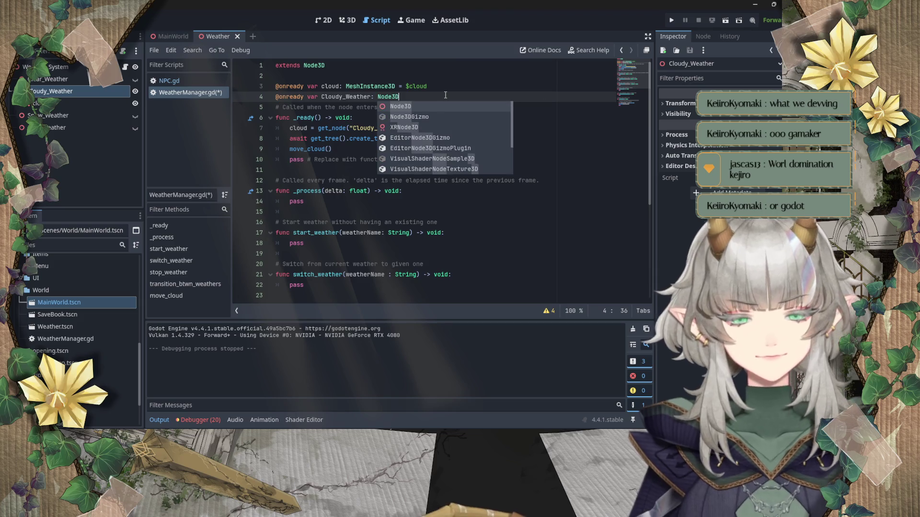
type(" = ")
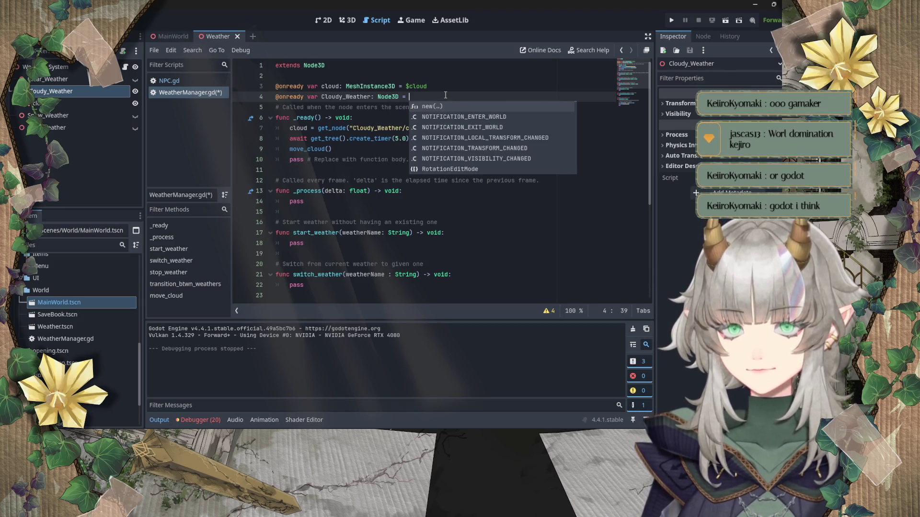
type("£whole")
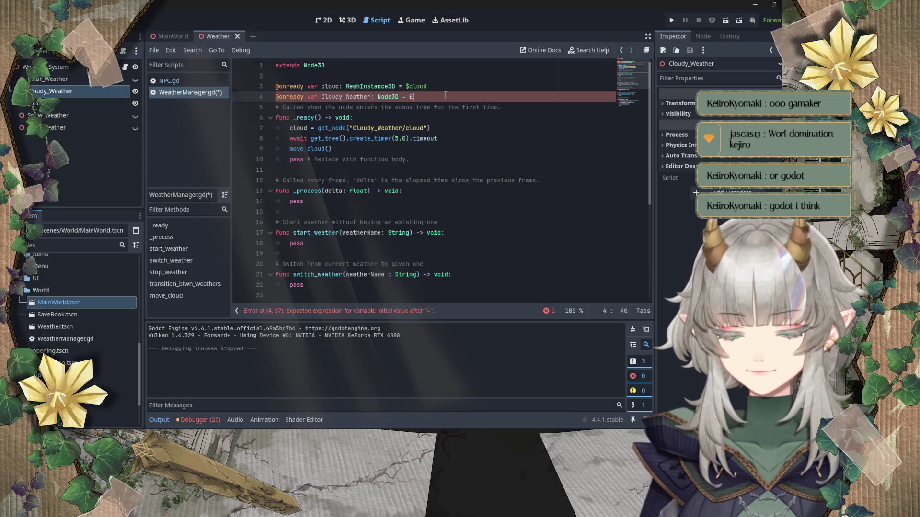
Complete the node path as $Cloudy_Weather from the suggestions and save the script
key("BackSpace")
key("BackSpace")
key("BackSpace")
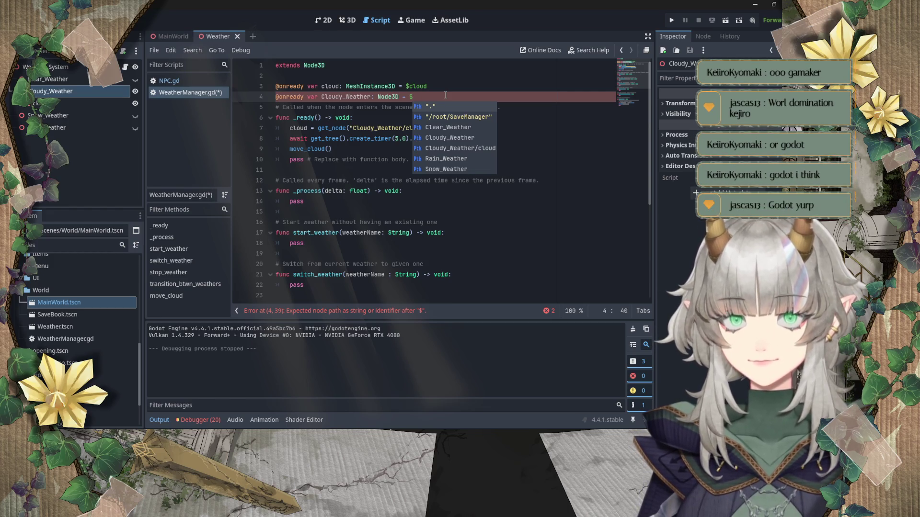
key("Down")
key("Down")
key("Down")
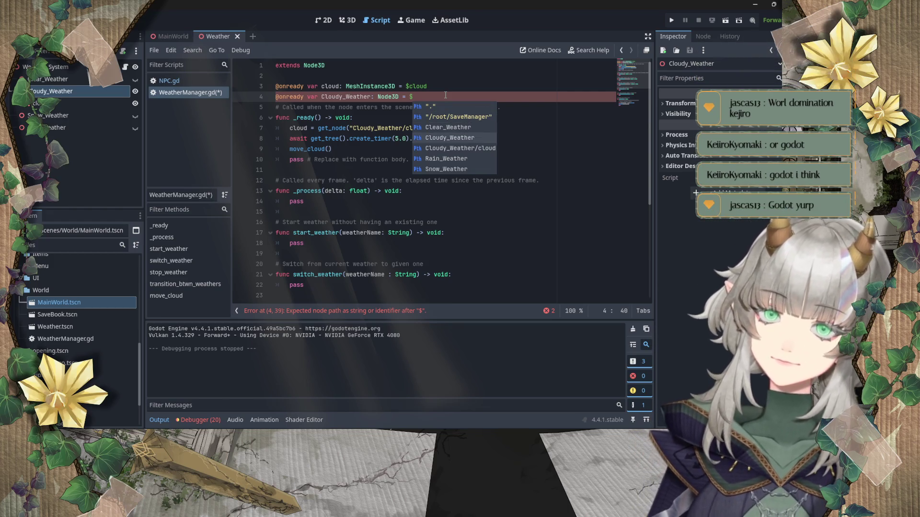
key("Return")
key("ctrl+s")
double_click(340, 95)
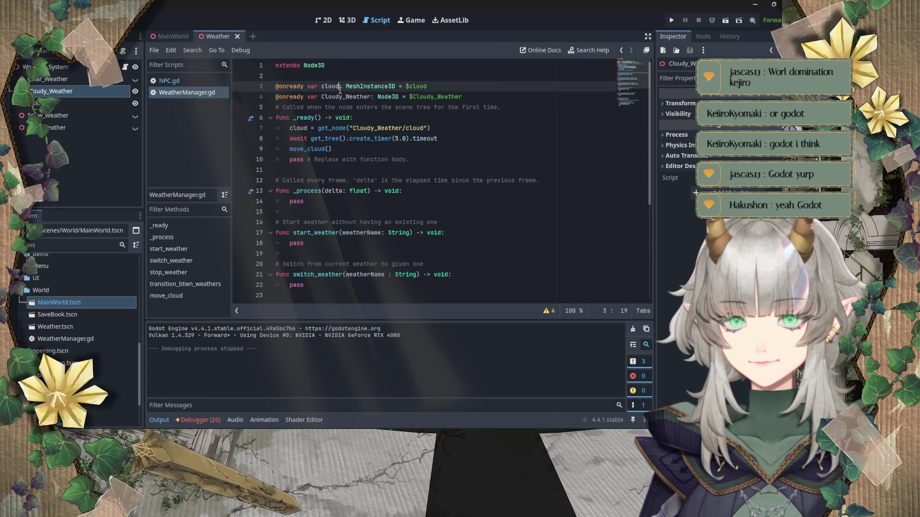
scroll(422, 212, "down", 4)
scroll(422, 212, "down", 2)
left_click(390, 277)
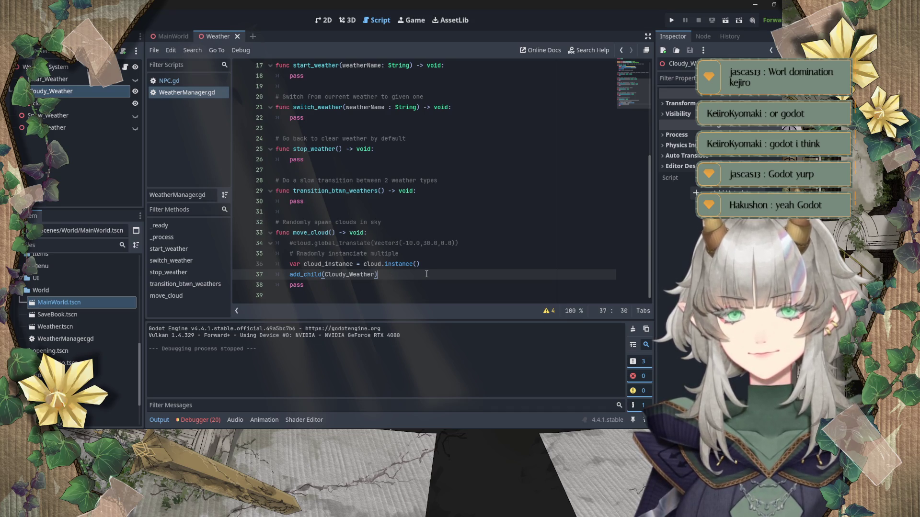
Change the add_child argument on line 37 back to cloud_instance
triple_click(316, 277)
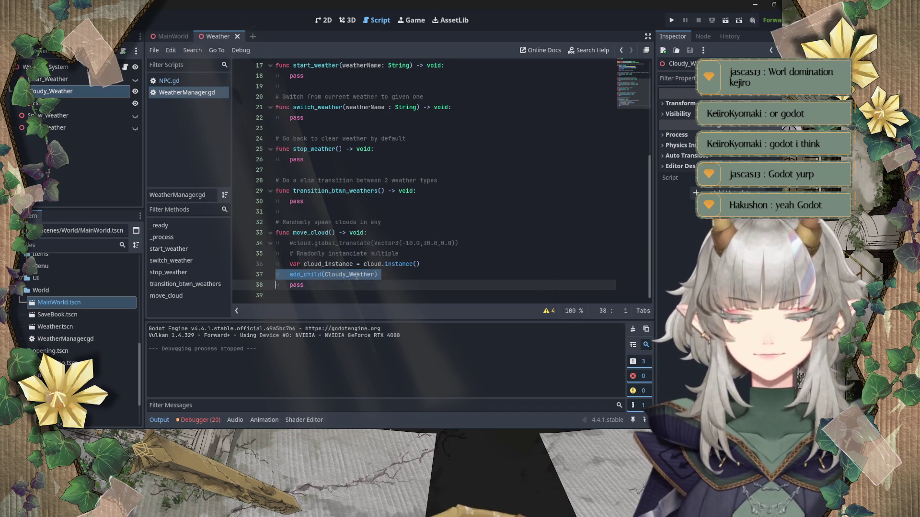
double_click(349, 275)
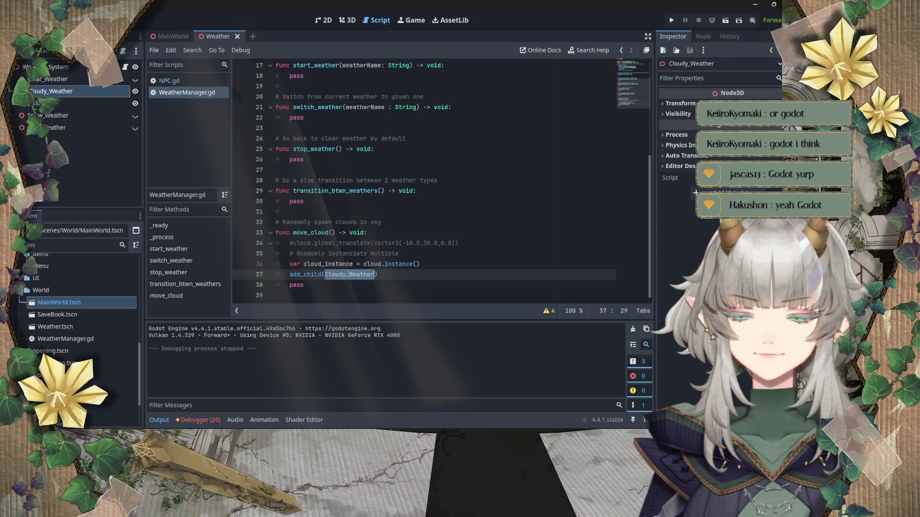
type("cloud")
key("Return")
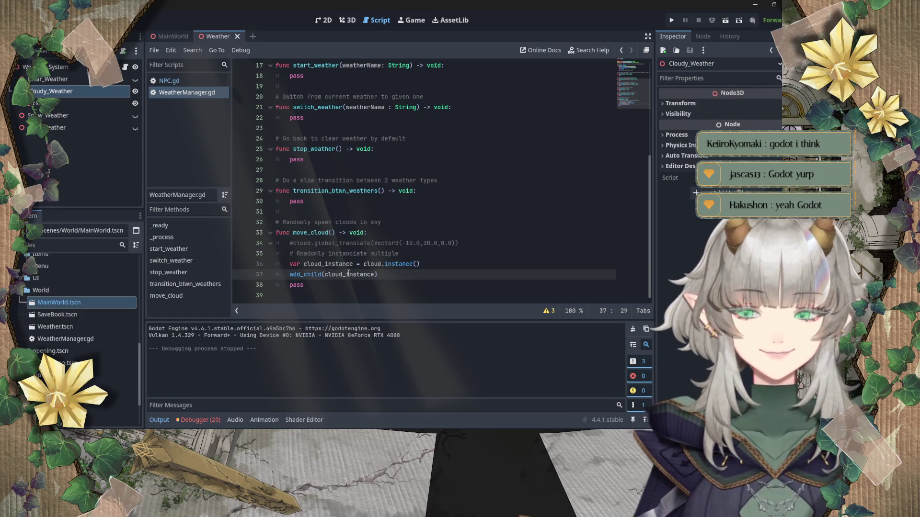
Make line 37 read Cloudy_Weather.add_child(cloud_instance) and run the project
scroll(335, 216, "up", 5)
double_click(336, 96)
key("ctrl+c")
scroll(336, 143, "down", 5)
double_click(295, 274)
key("ctrl+v")
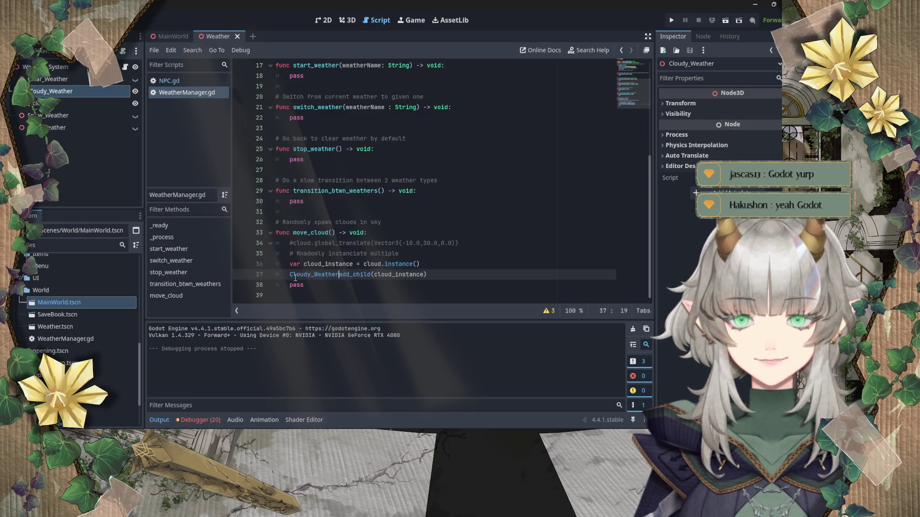
type(".")
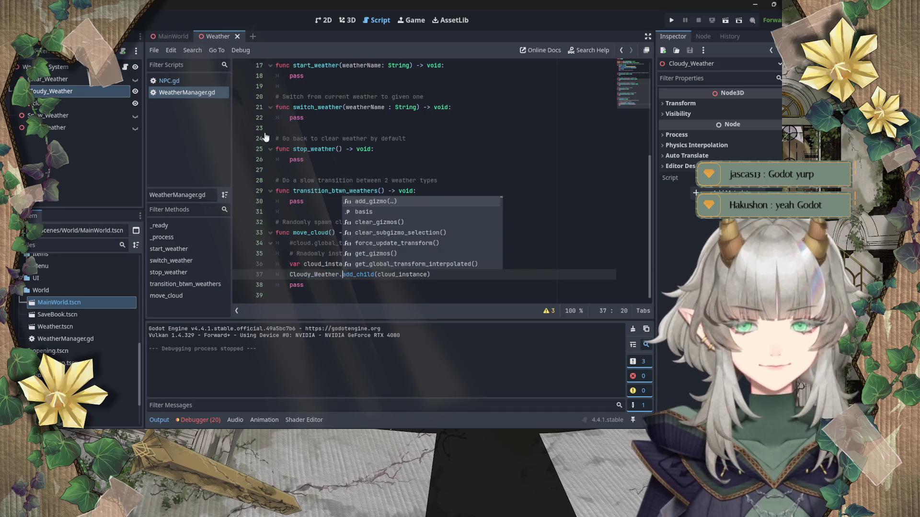
left_click(453, 160)
left_click(453, 258)
left_click(671, 20)
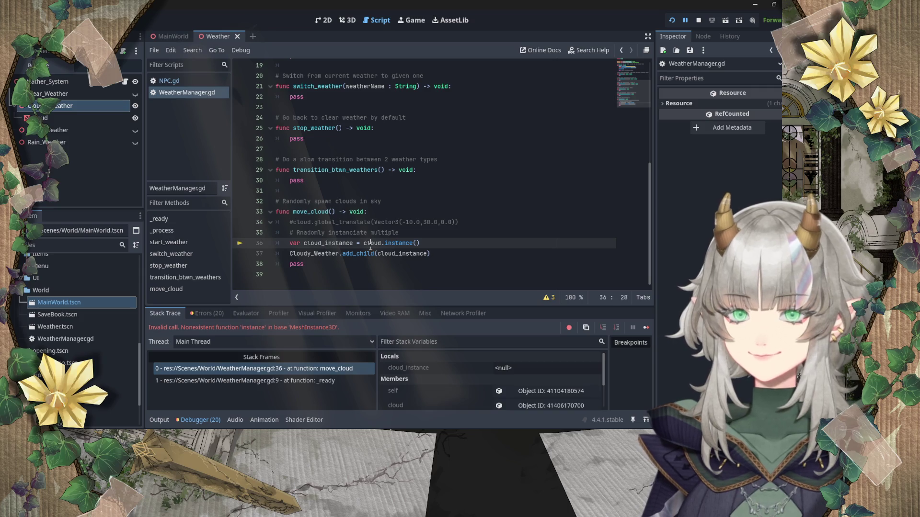
Inspect the live Cloudy_Weather node in the Remote scene tree, then stop the game
left_click(455, 242)
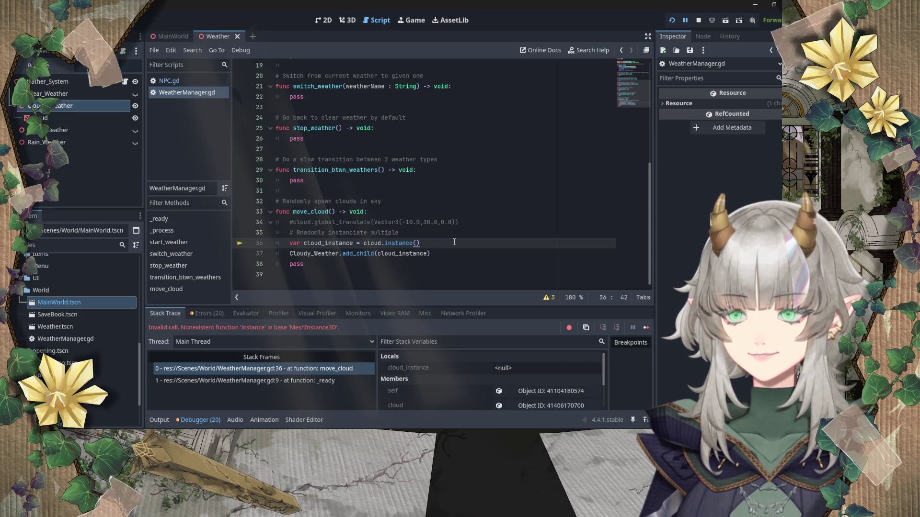
left_click(43, 65)
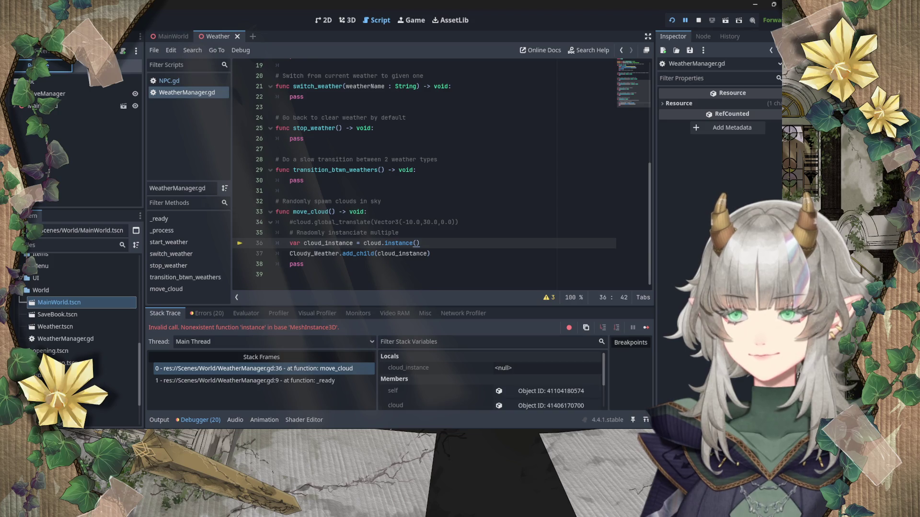
left_click(17, 106)
double_click(57, 118)
left_click(24, 142)
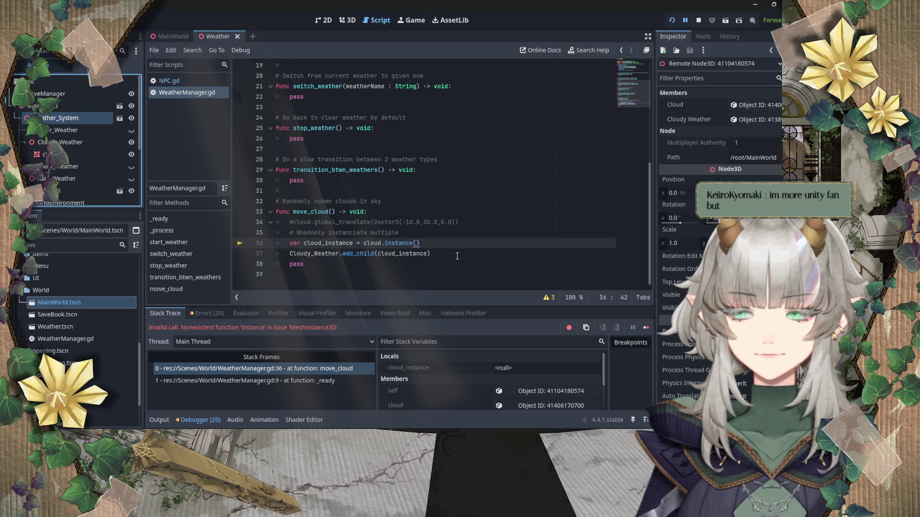
left_click(62, 143)
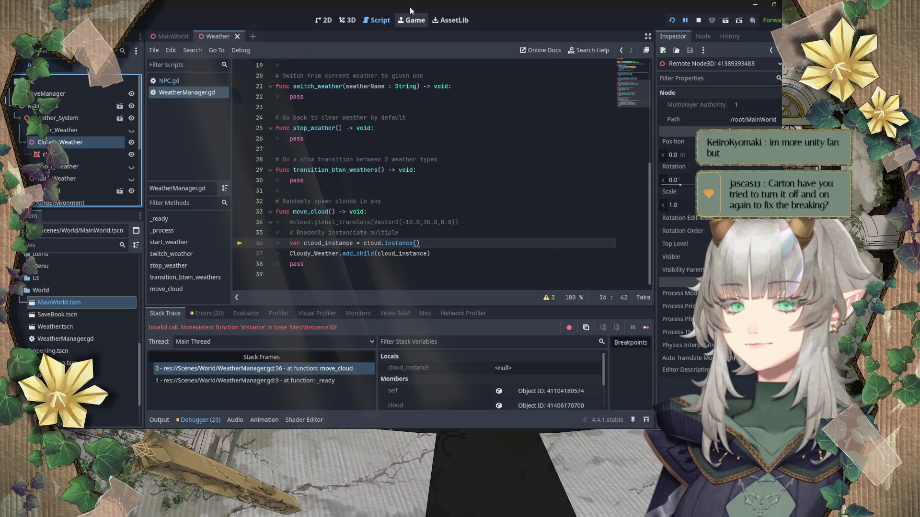
left_click(698, 20)
left_click(367, 233)
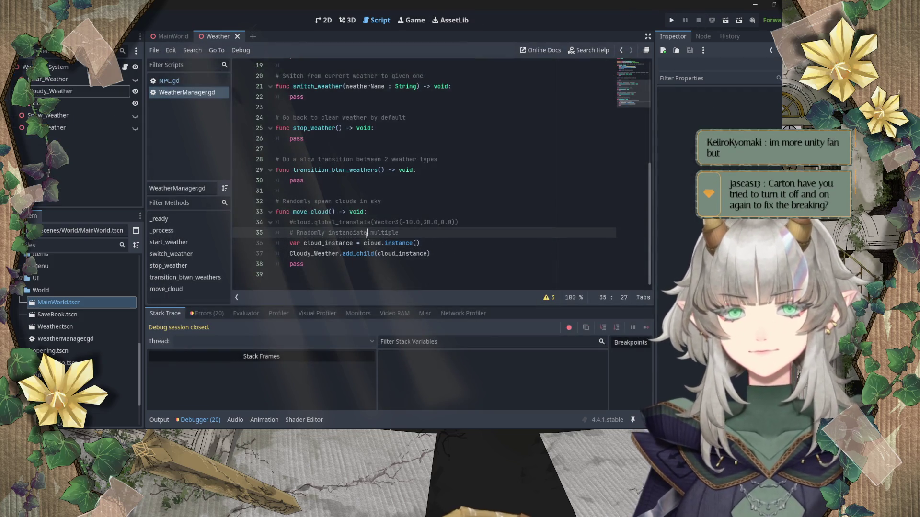
Replace cloud with Cloudy_Weather in the instance() call on line 36 and save
double_click(373, 243)
scroll(378, 253, "up", 6)
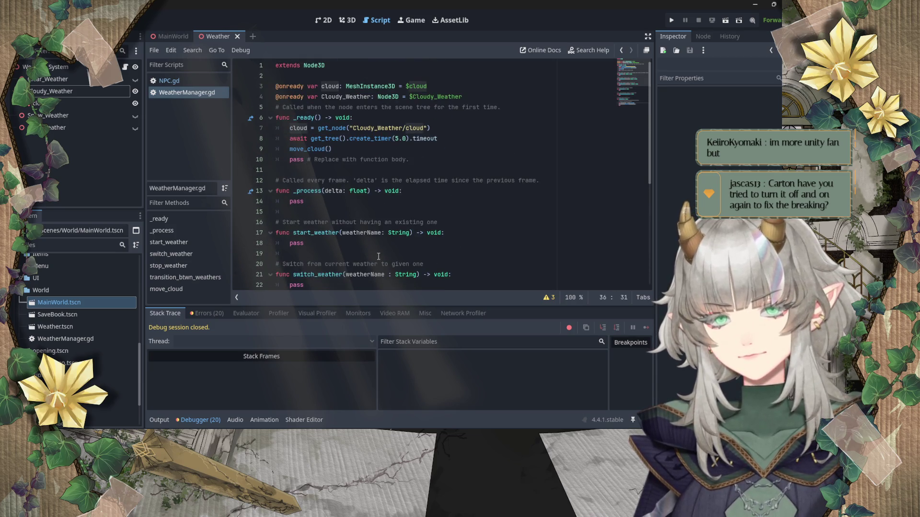
scroll(378, 256, "down", 6)
double_click(327, 243)
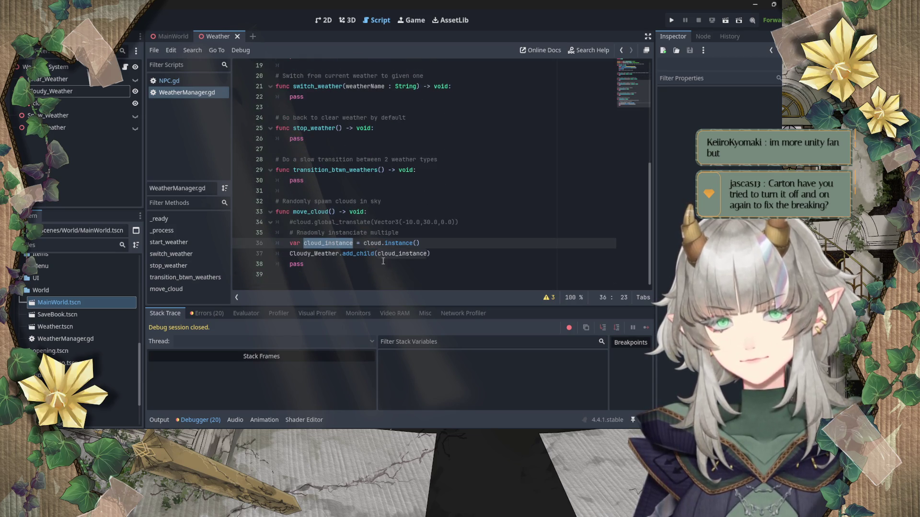
scroll(453, 253, "up", 6)
scroll(444, 258, "down", 6)
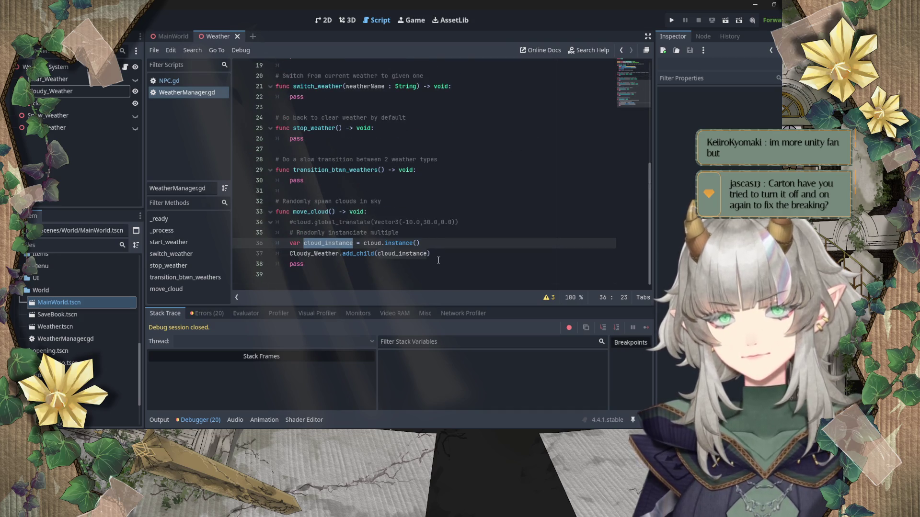
left_click(438, 261)
double_click(402, 253)
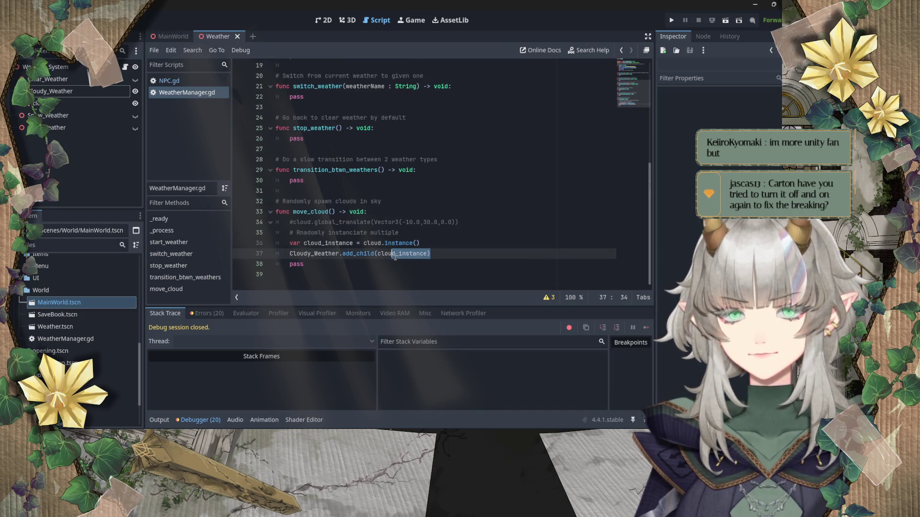
double_click(313, 254)
scroll(350, 144, "up", 6)
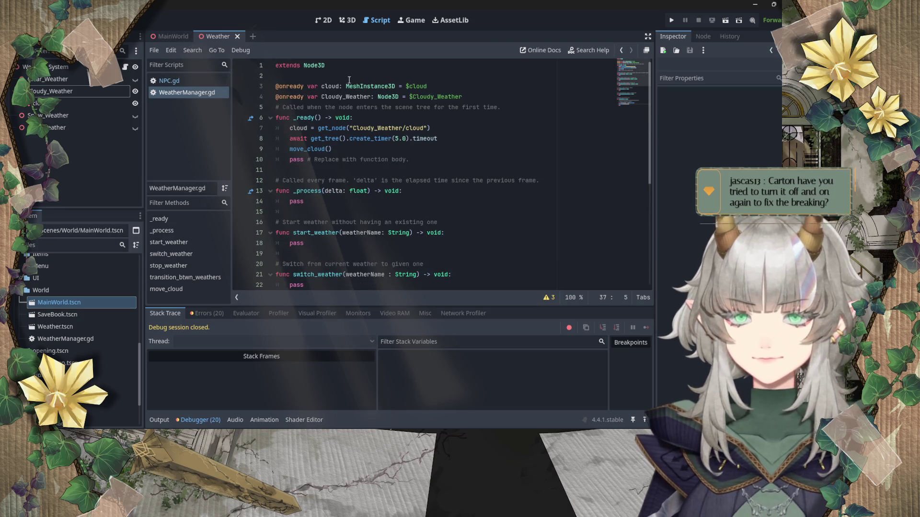
double_click(345, 97)
scroll(447, 190, "down", 6)
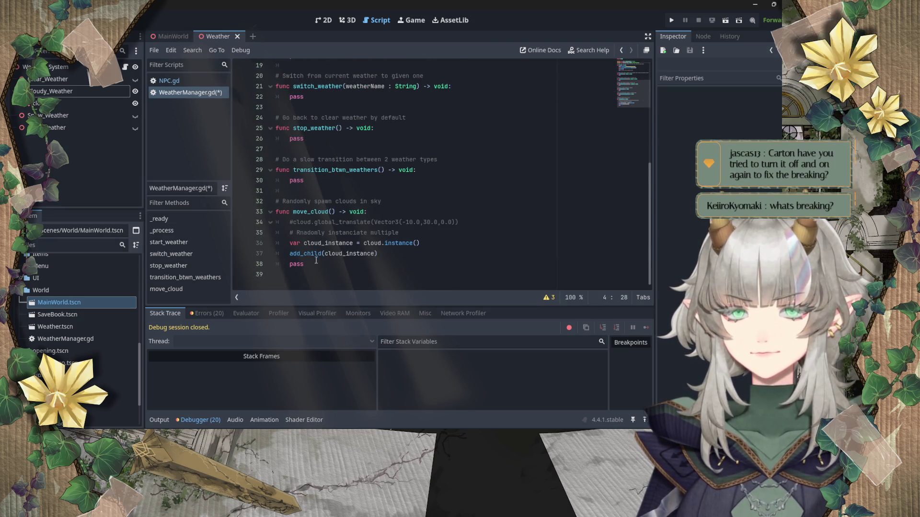
double_click(372, 243)
key("ctrl+v")
key("ctrl+s")
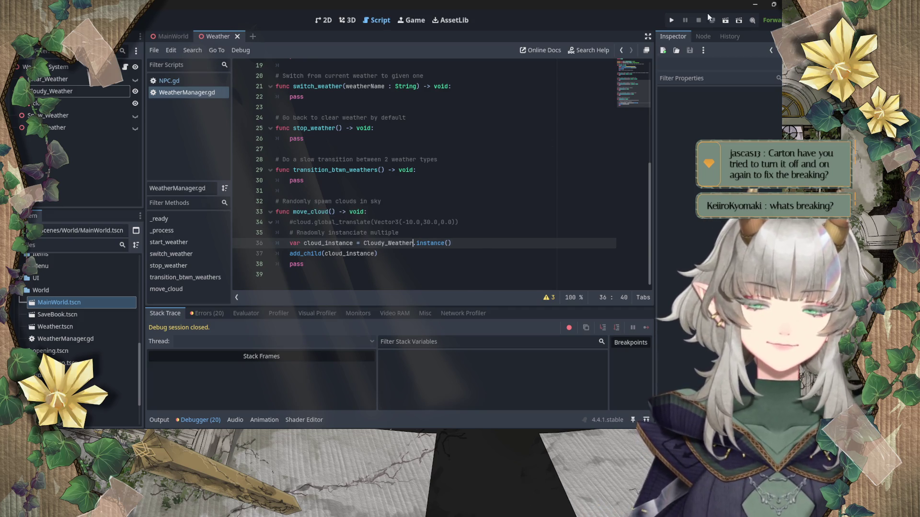
Comment out the await timer line in _ready, rerun the project, then stop it
scroll(316, 227, "up", 6)
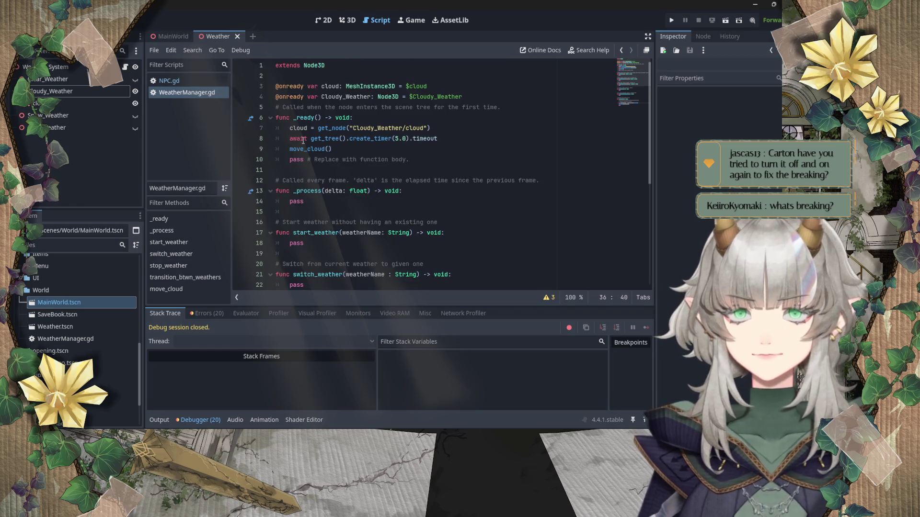
left_click(290, 128)
key("Down")
type("#")
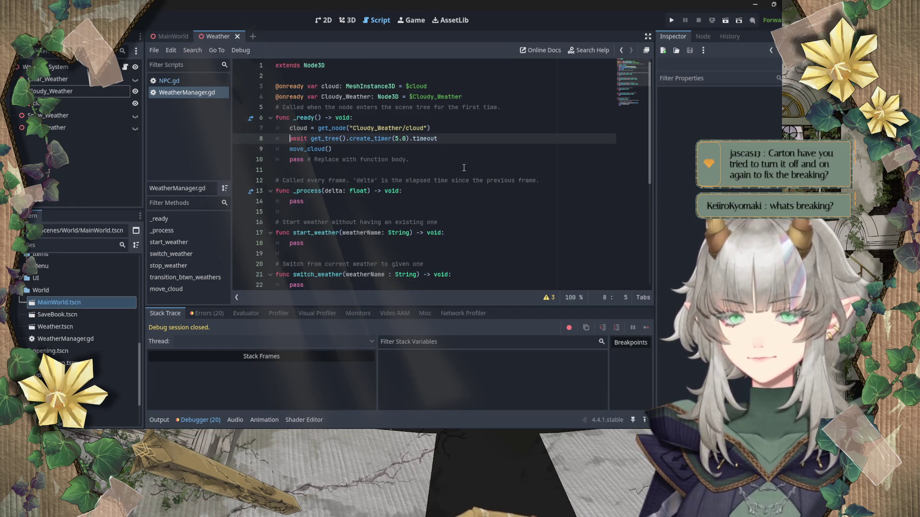
key("F5")
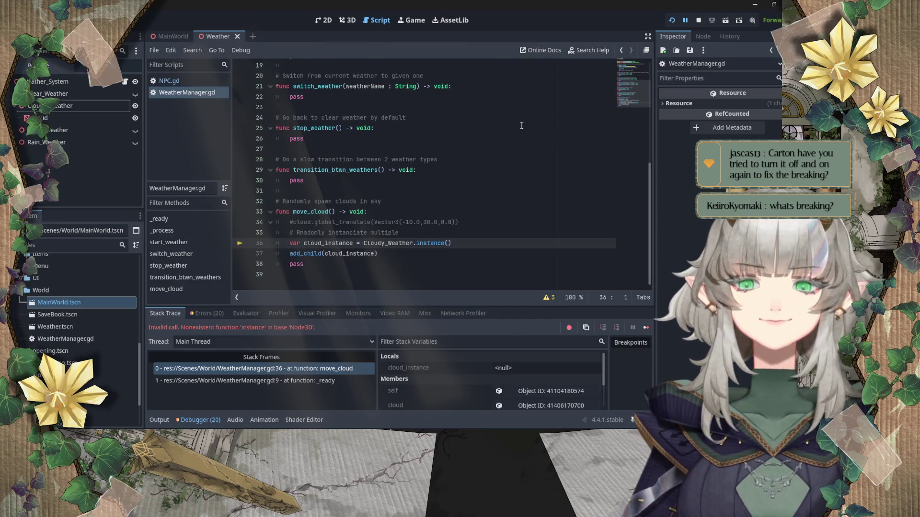
left_click(698, 21)
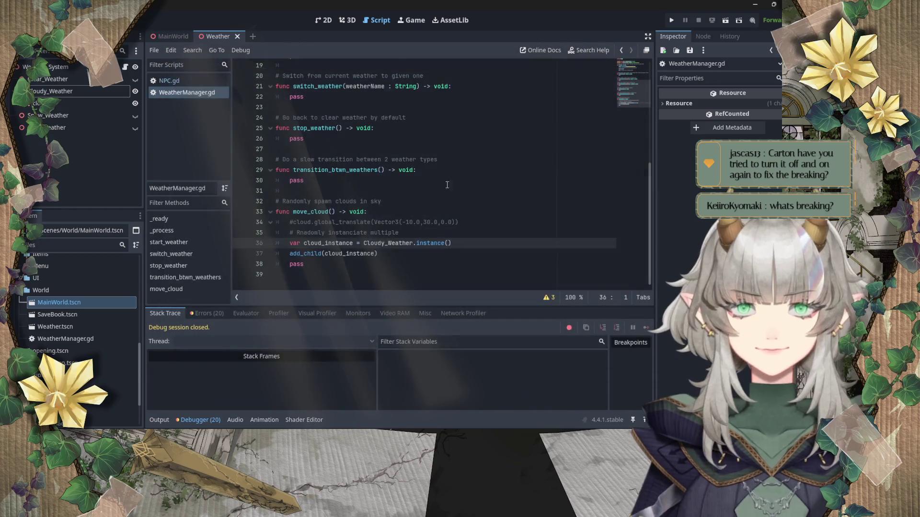
left_click(432, 221)
left_click(433, 243)
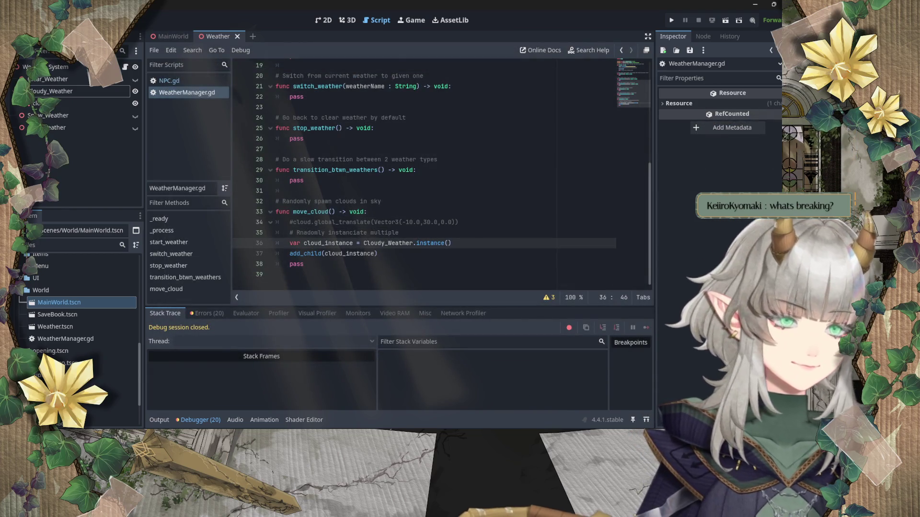